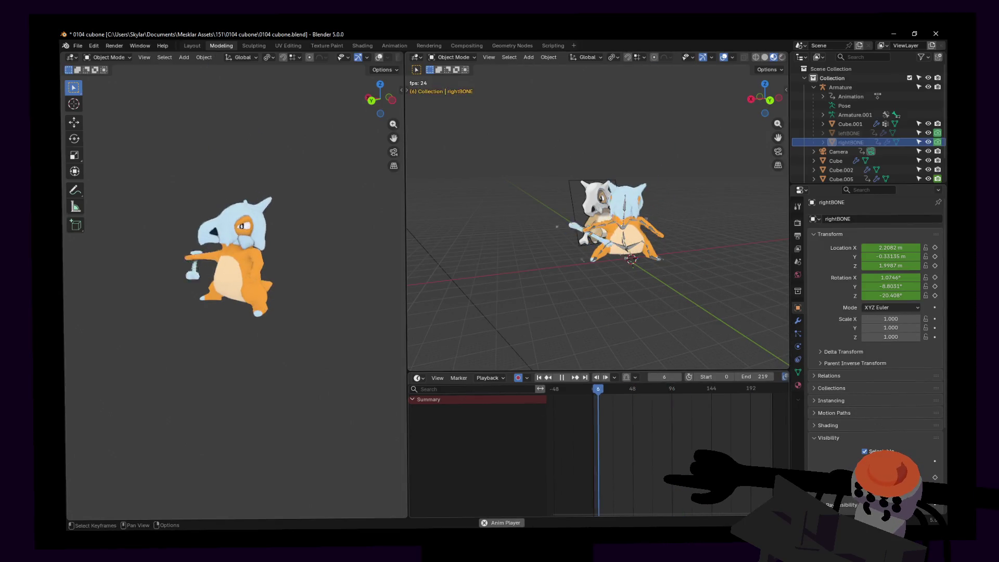
- Stop playback, look through the scene camera and delete its frame-40 keyframes
{"action": "key", "text": "Escape"}
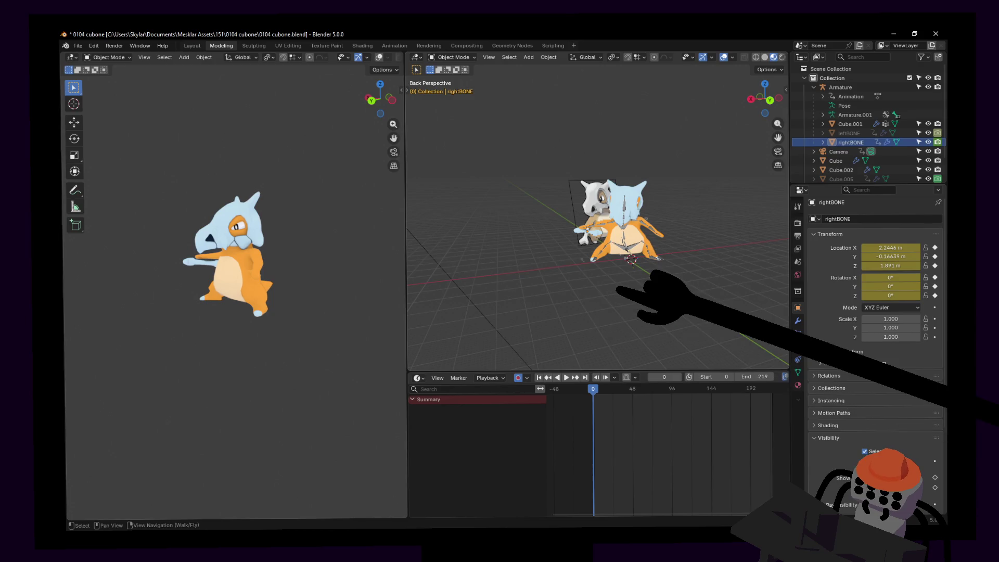
{"action": "key", "text": "KP_0"}
{"action": "key", "text": "Home"}
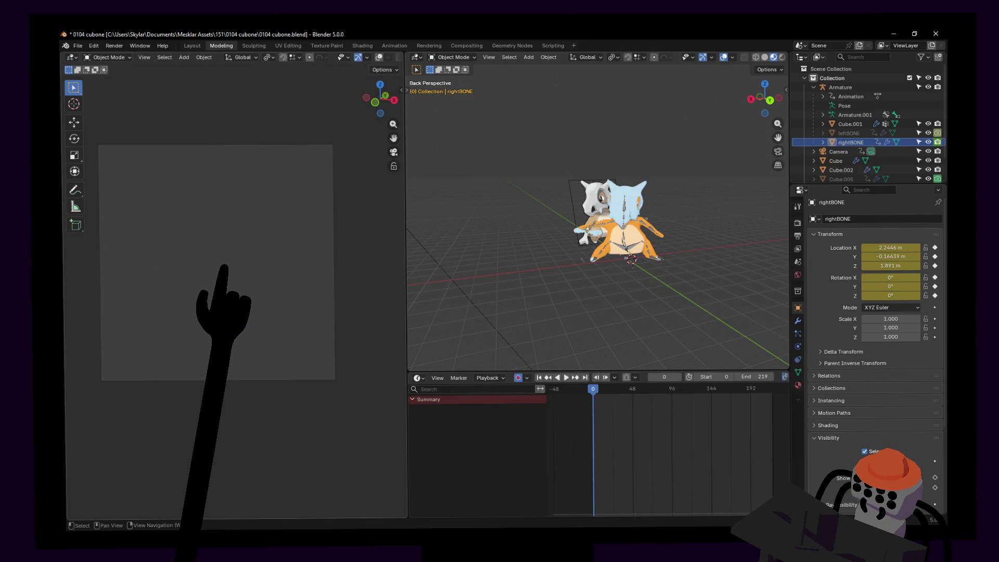
{"action": "key", "text": "shift+grave"}
{"action": "left_click", "coordinate": [222, 281]}
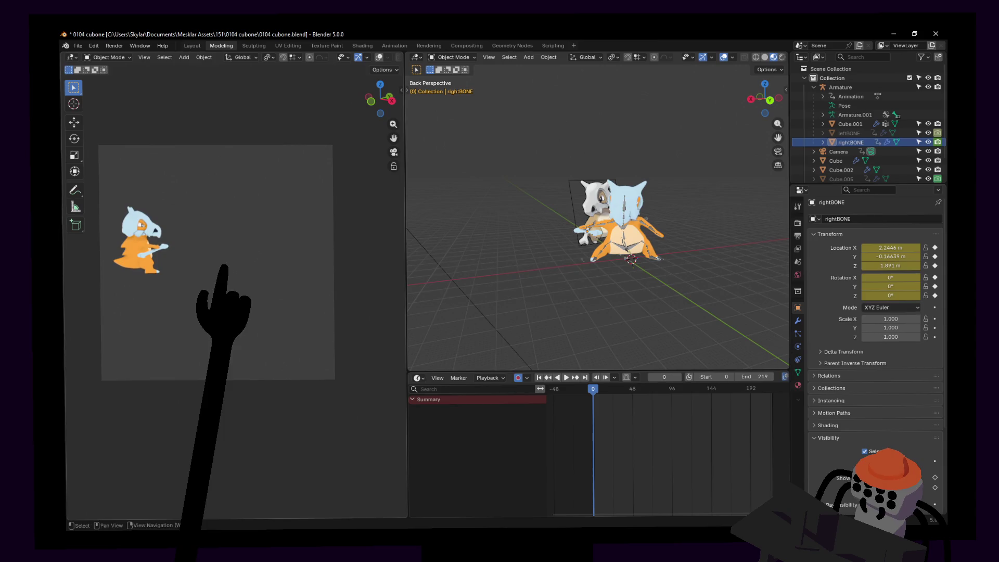
{"action": "left_click", "coordinate": [838, 151]}
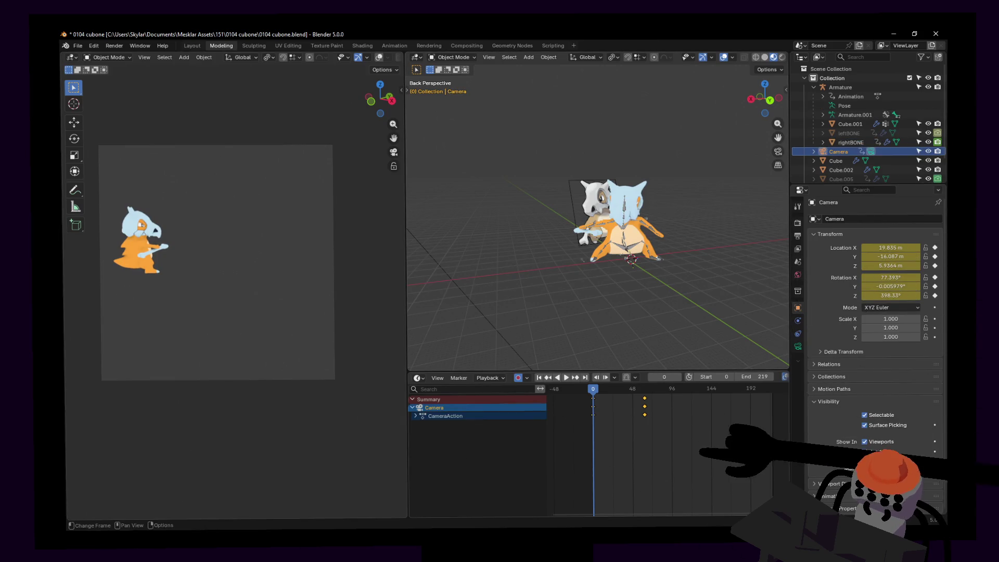
{"action": "key", "text": "Delete"}
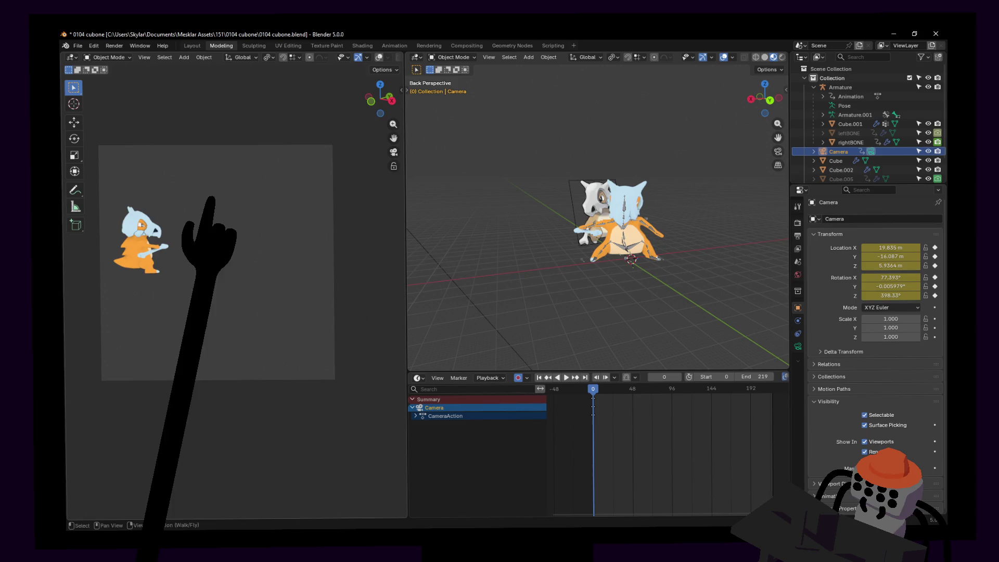
- Fly the camera round to a close front view of Cubone and key it at frame 0
{"action": "key", "text": "shift+grave"}
{"action": "key", "text": "w"}
{"action": "key", "text": "d"}
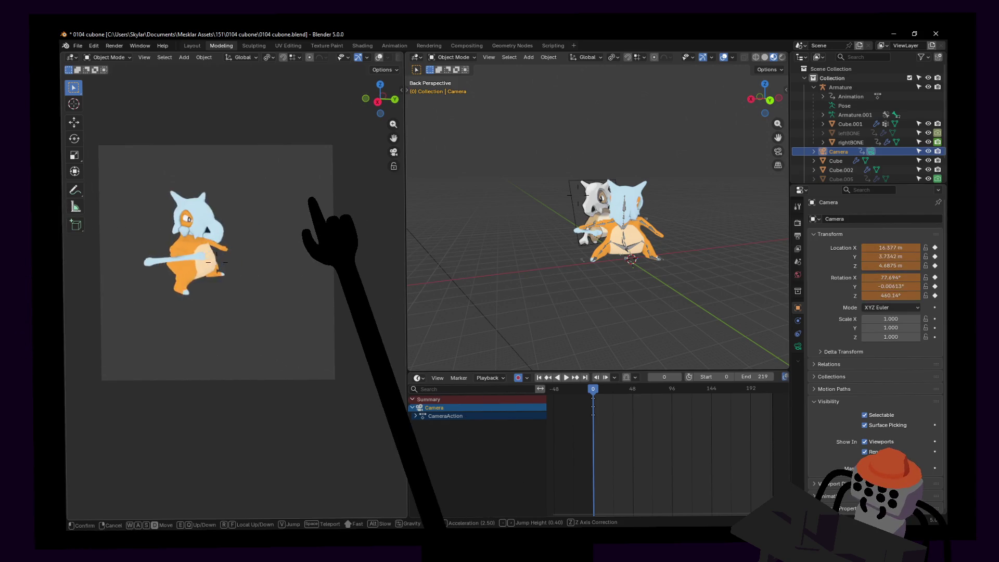
{"action": "key", "text": "d"}
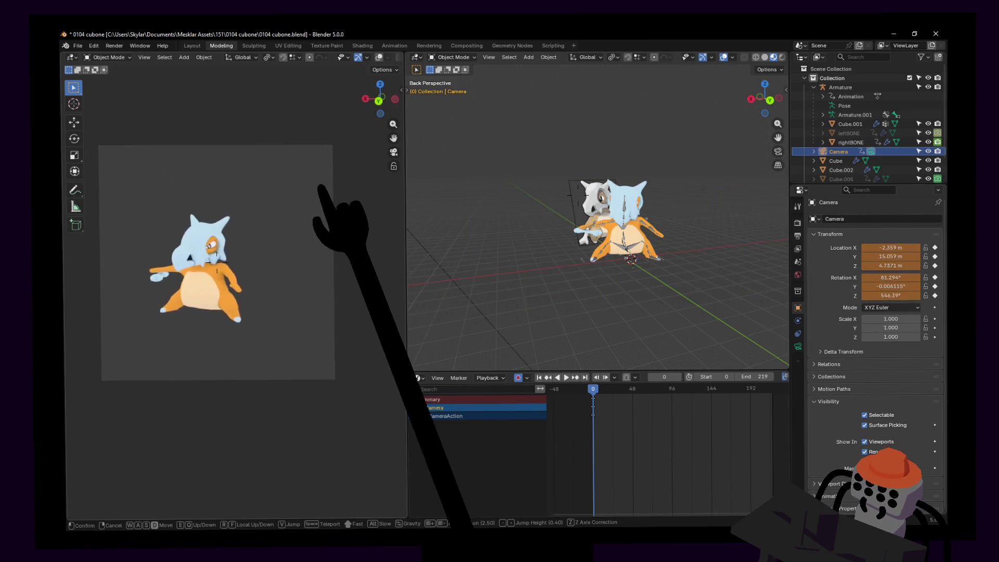
{"action": "key", "text": "s"}
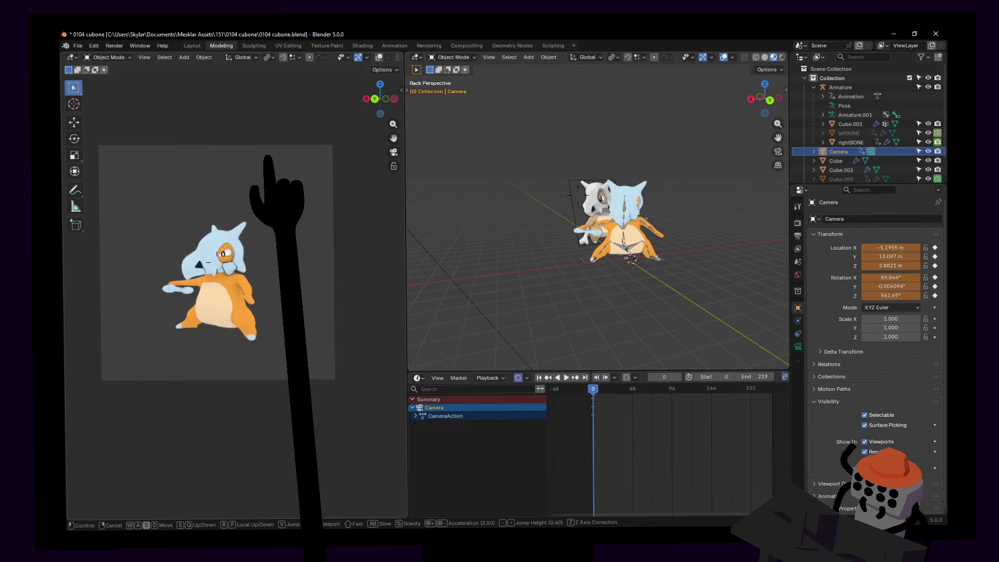
{"action": "key", "text": "Return"}
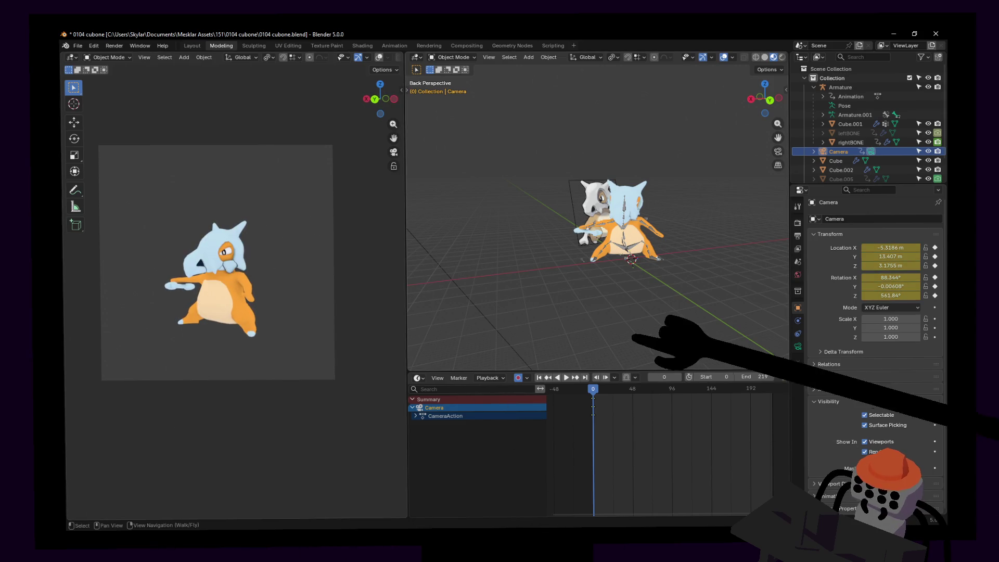
{"action": "key", "text": "space"}
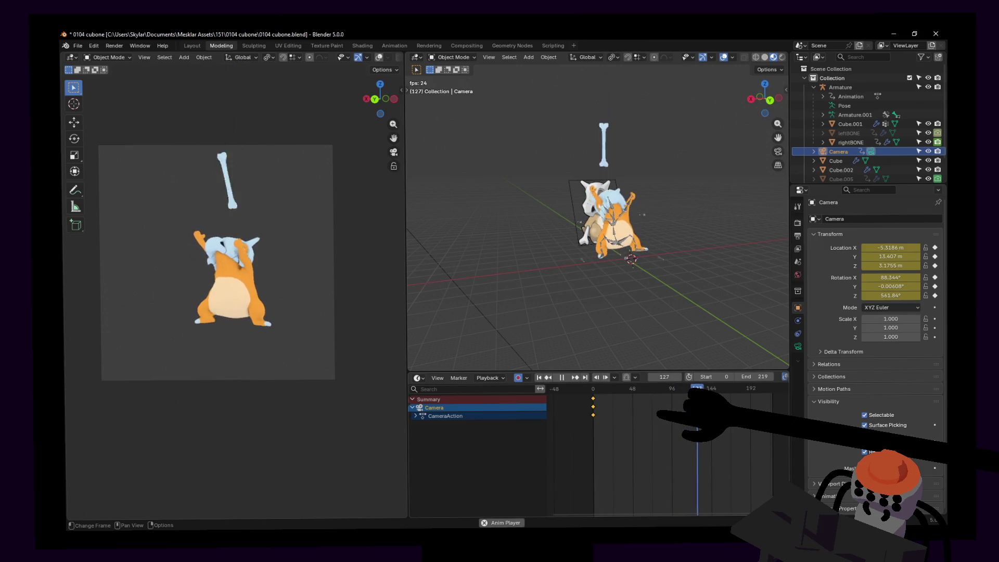
{"action": "key", "text": "space"}
{"action": "mouse_move", "coordinate": [619, 411]}
{"action": "left_mouse_down"}
{"action": "mouse_move", "coordinate": [661, 411]}
{"action": "mouse_move", "coordinate": [603, 408]}
{"action": "left_mouse_up"}
{"action": "key", "text": "space"}
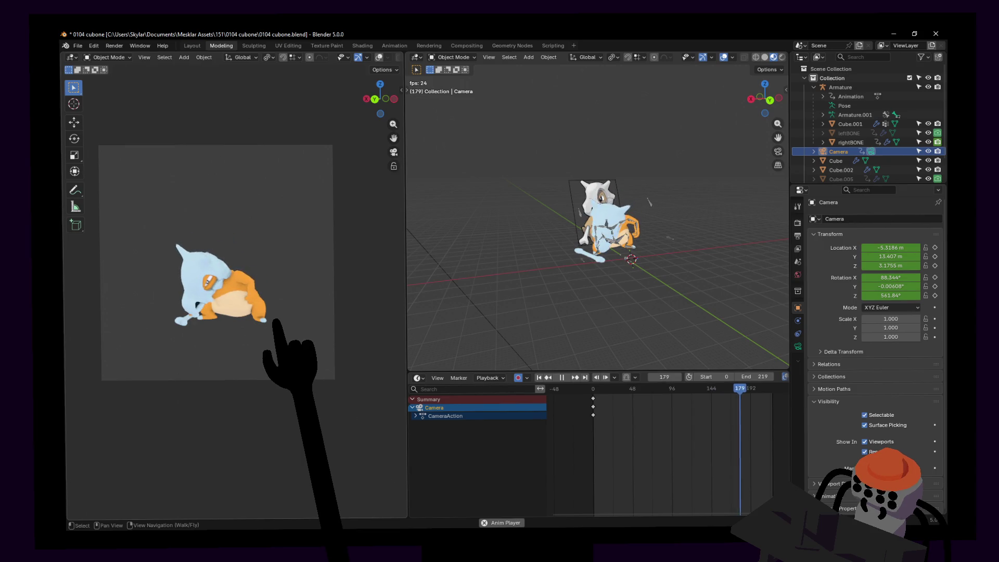
{"action": "key", "text": "space"}
- At frame 0, lower the camera slightly and key the new position
{"action": "key", "text": "shift+Left"}
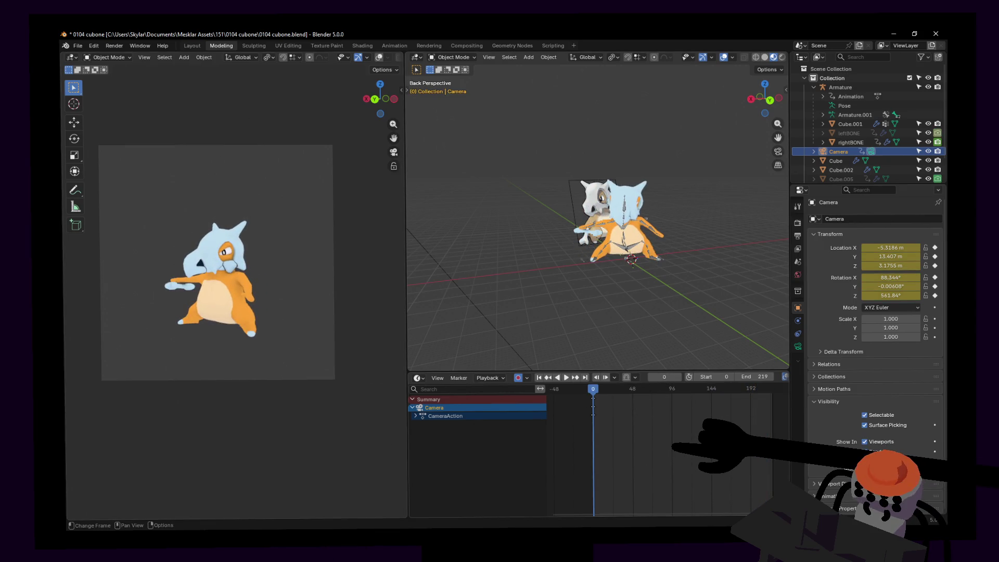
{"action": "key", "text": "shift+grave"}
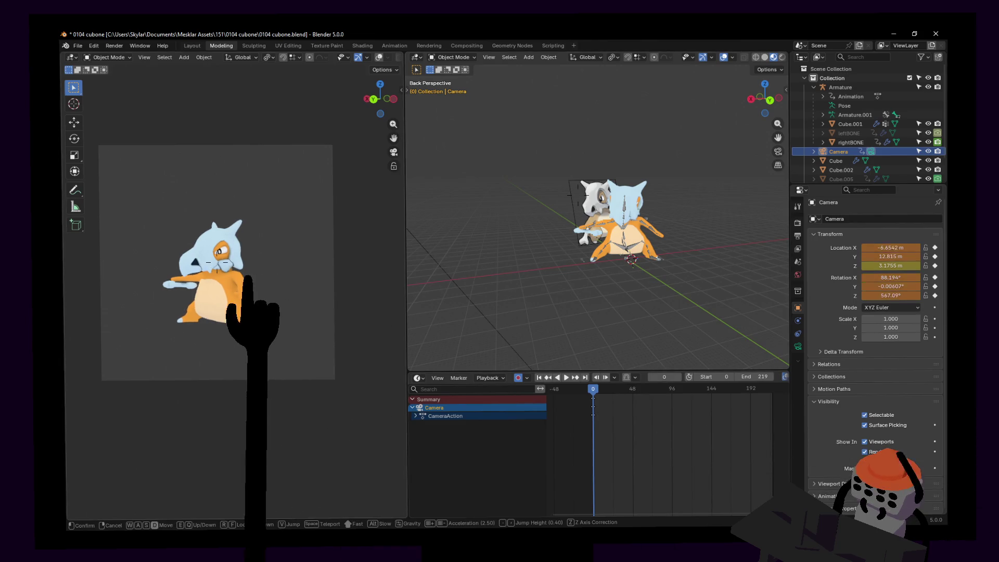
{"action": "key", "text": "q"}
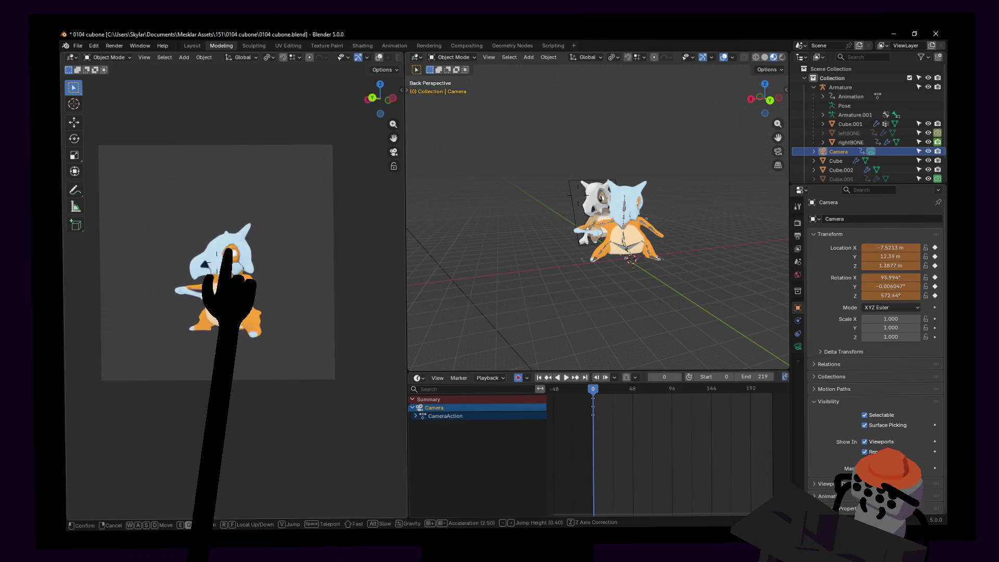
{"action": "key", "text": "Return"}
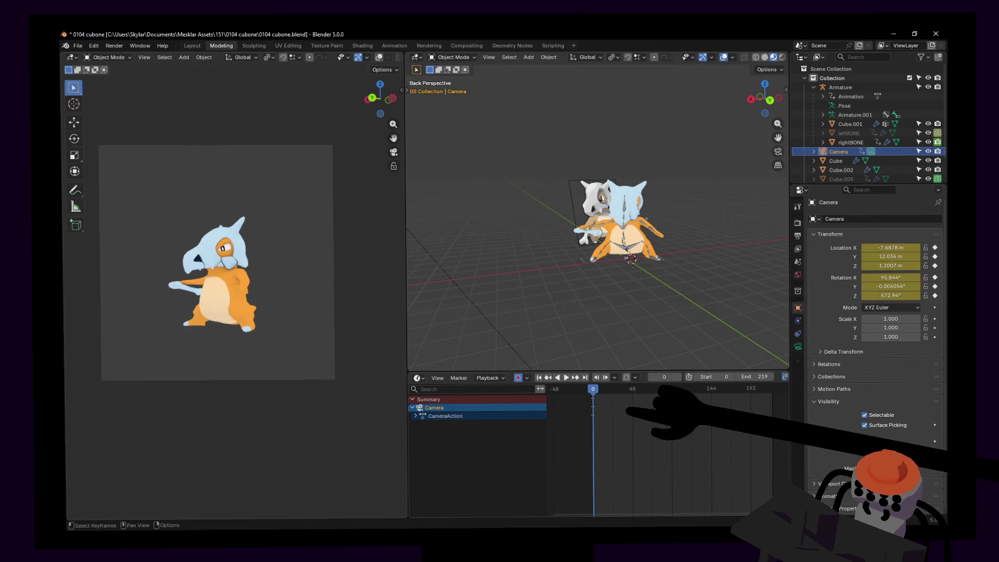
- Play the animation and scrub back to check the new framing
{"action": "key", "text": "space"}
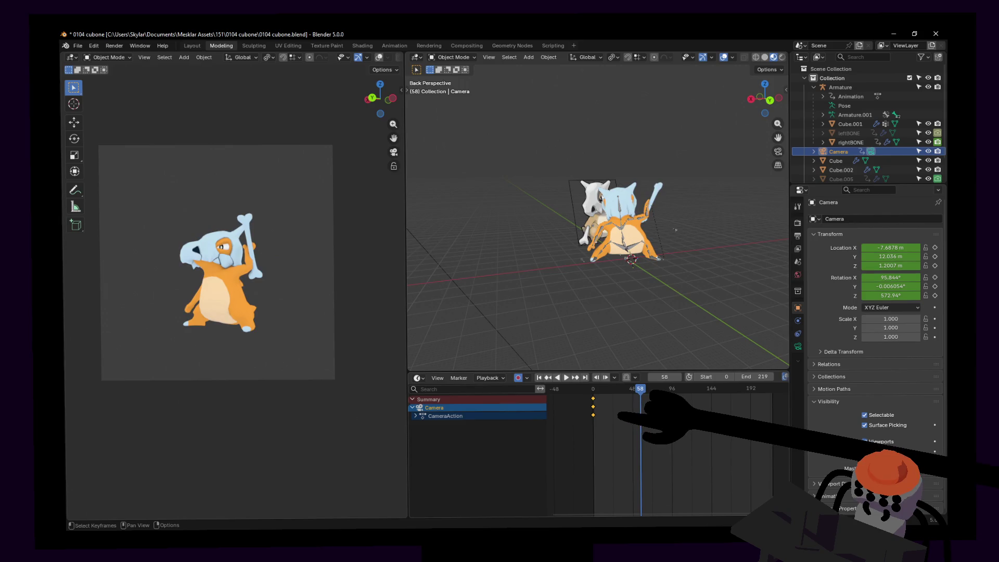
{"action": "key", "text": "shift+Left"}
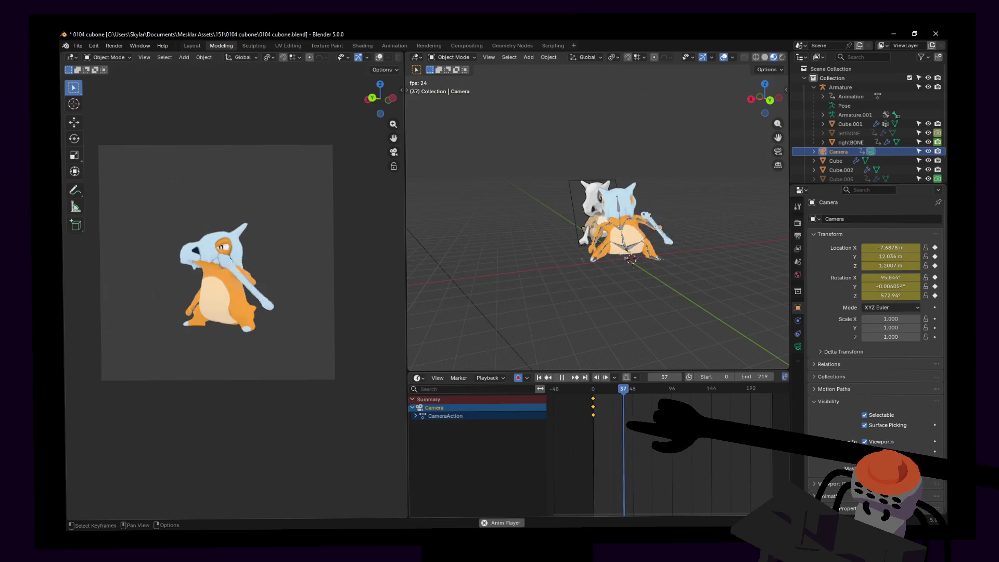
{"action": "key", "text": "space"}
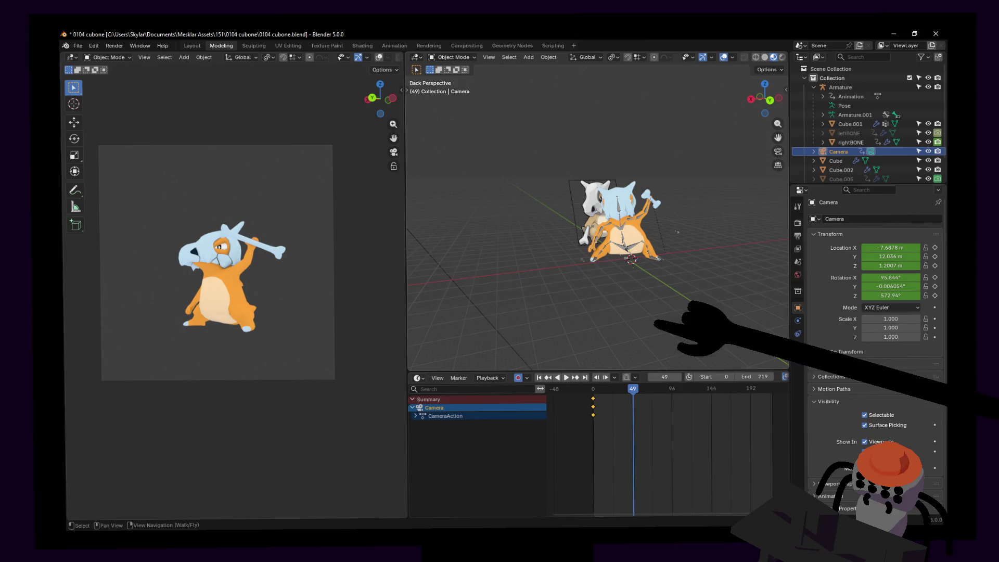
{"action": "mouse_move", "coordinate": [632, 395]}
{"action": "left_mouse_down"}
{"action": "mouse_move", "coordinate": [598, 413]}
{"action": "mouse_move", "coordinate": [624, 422]}
{"action": "mouse_move", "coordinate": [624, 401]}
{"action": "left_mouse_up"}
- Select the leftBONE club in the Outliner and go to frame 24
{"action": "scroll", "coordinate": [682, 276], "scroll_direction": "up", "scroll_amount": 3}
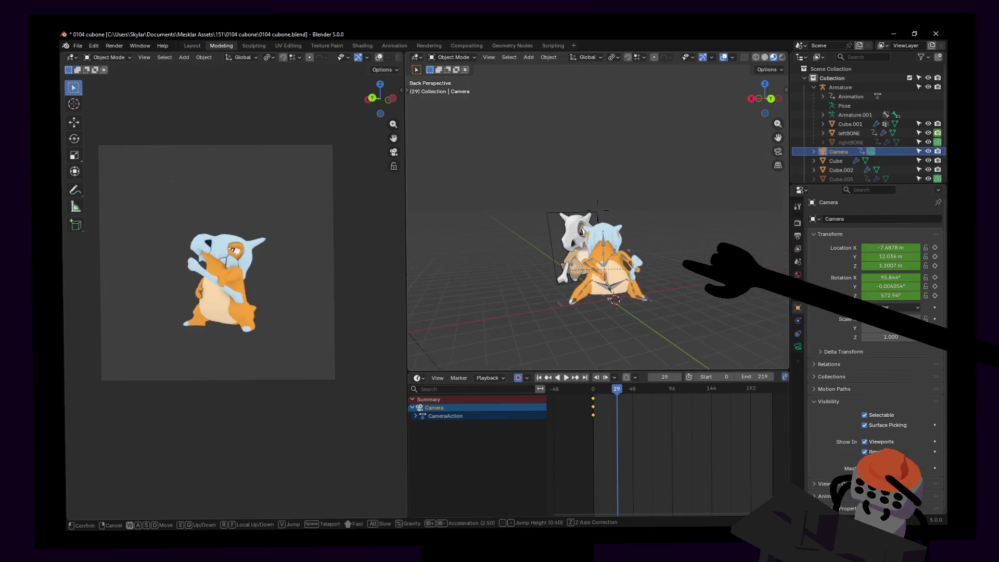
{"action": "left_click", "coordinate": [616, 271]}
{"action": "scroll", "coordinate": [624, 274], "scroll_direction": "up", "scroll_amount": 4}
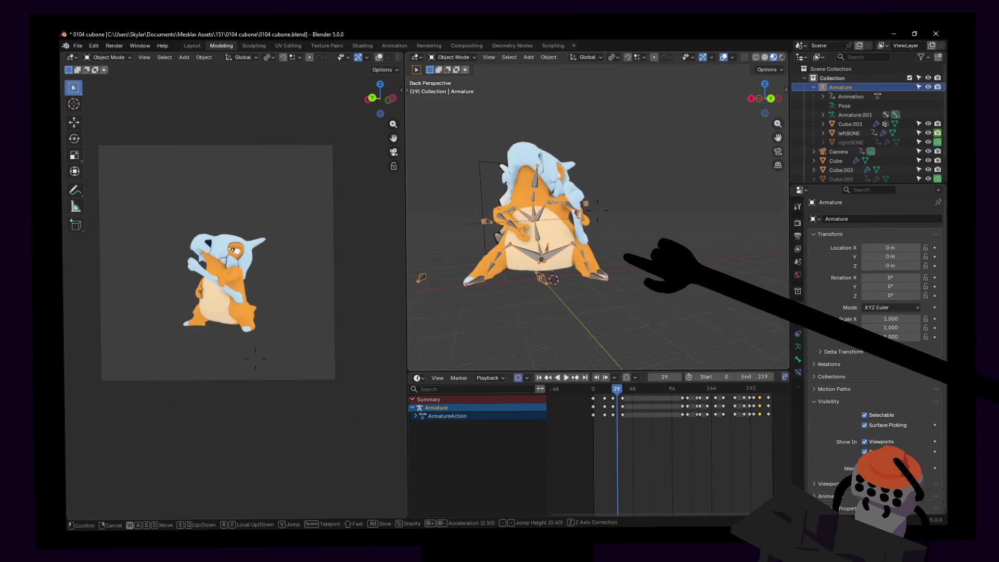
{"action": "left_click", "coordinate": [598, 232]}
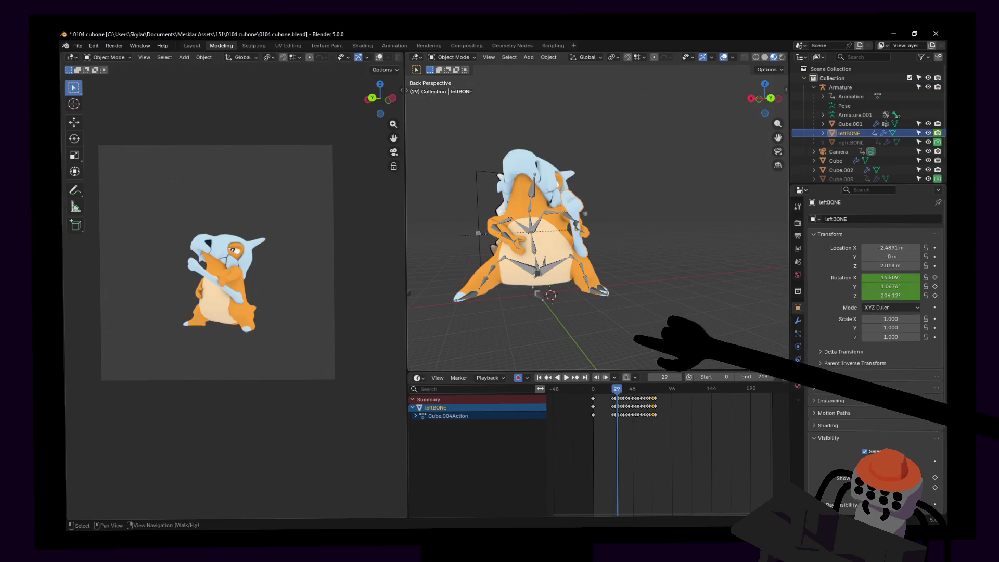
{"action": "scroll", "coordinate": [619, 463], "scroll_direction": "up", "scroll_amount": 2}
{"action": "scroll", "coordinate": [619, 463], "scroll_direction": "up", "scroll_amount": 5}
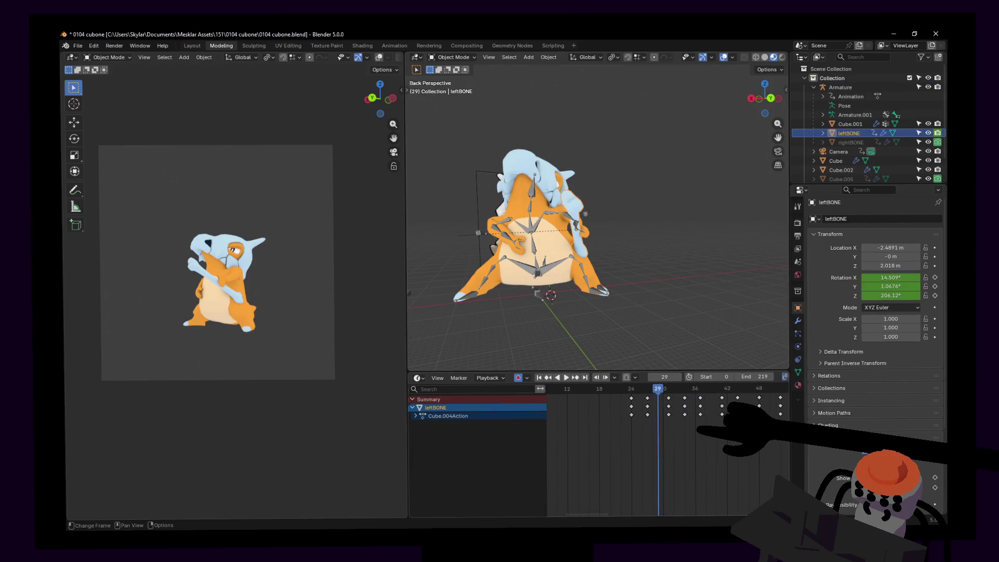
{"action": "key", "text": "Left"}
{"action": "key", "text": "Left"}
{"action": "key", "text": "Left"}
{"action": "key", "text": "Left"}
{"action": "key", "text": "Left"}
{"action": "scroll", "coordinate": [676, 447], "scroll_direction": "left", "scroll_amount": 2}
{"action": "scroll", "coordinate": [723, 224], "scroll_direction": "up", "scroll_amount": 5}
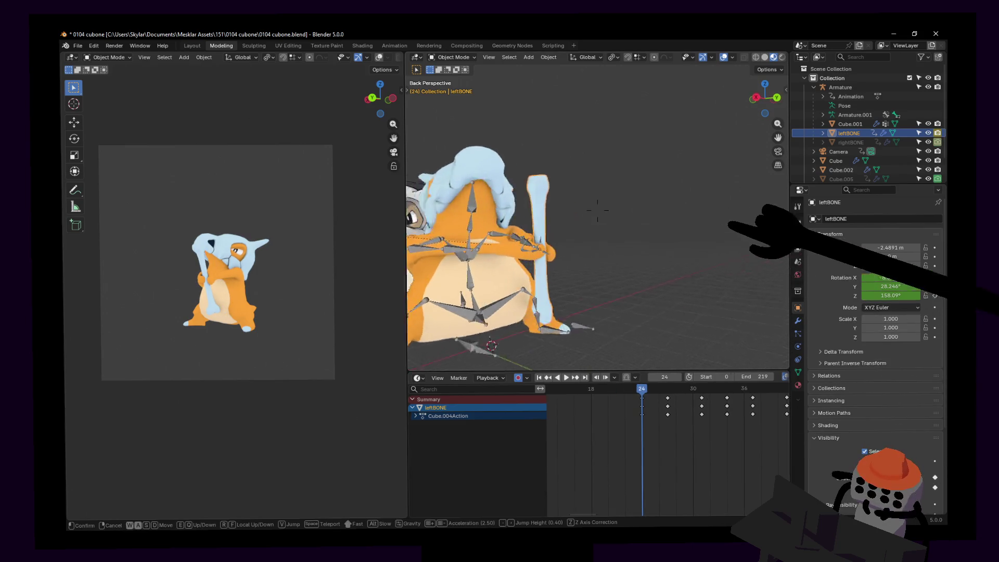
{"action": "scroll", "coordinate": [621, 238], "scroll_direction": "down", "scroll_amount": 1}
{"action": "mouse_move", "coordinate": [668, 408]}
{"action": "left_mouse_down"}
{"action": "mouse_move", "coordinate": [663, 402]}
{"action": "mouse_move", "coordinate": [686, 409]}
{"action": "mouse_move", "coordinate": [702, 401]}
{"action": "mouse_move", "coordinate": [665, 413]}
{"action": "mouse_move", "coordinate": [691, 414]}
{"action": "left_mouse_up"}
{"action": "key", "text": "Escape"}
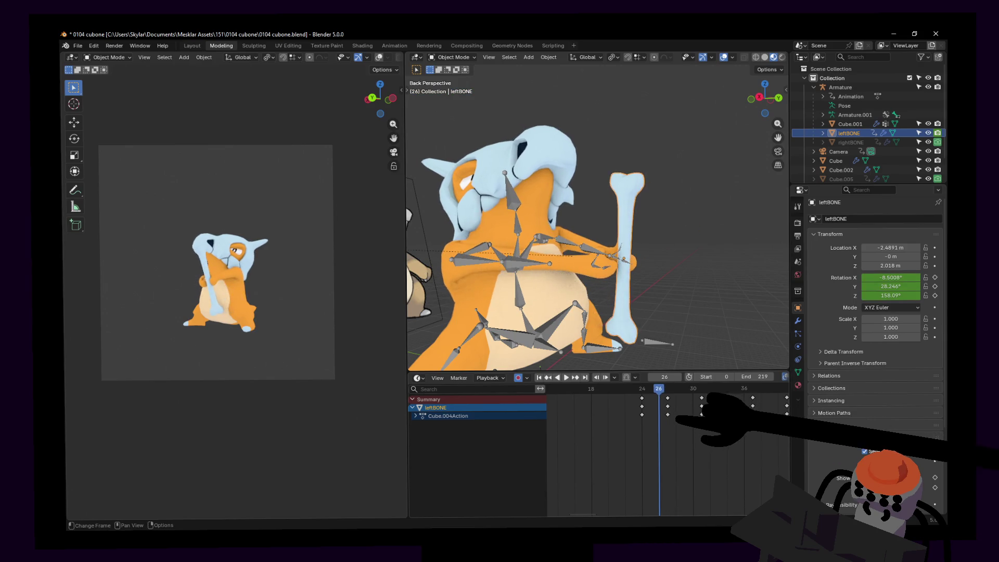
- Rotate the leftBONE club into Cubone's grip and key it at frame 24
{"action": "key", "text": "r"}
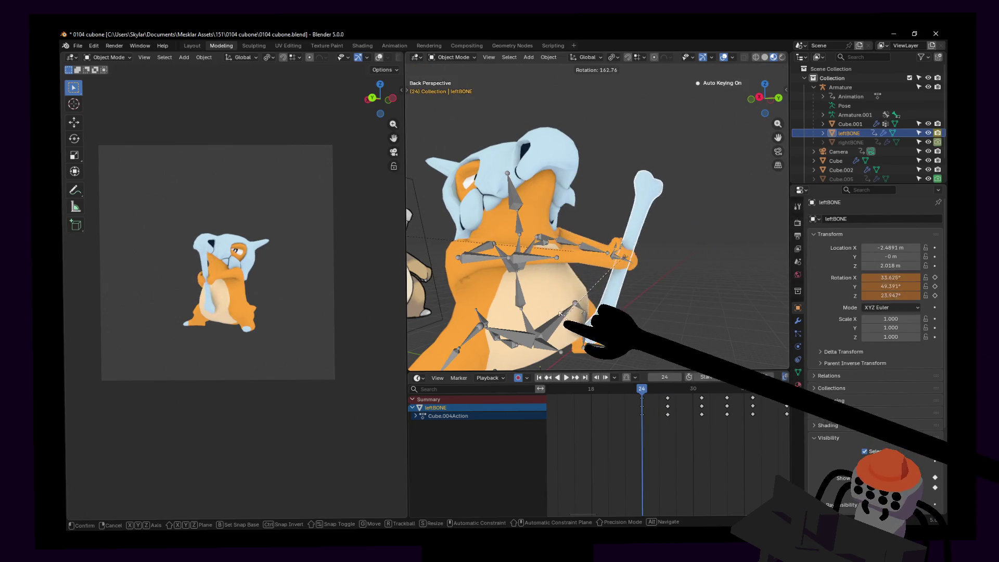
{"action": "left_click", "coordinate": [593, 322]}
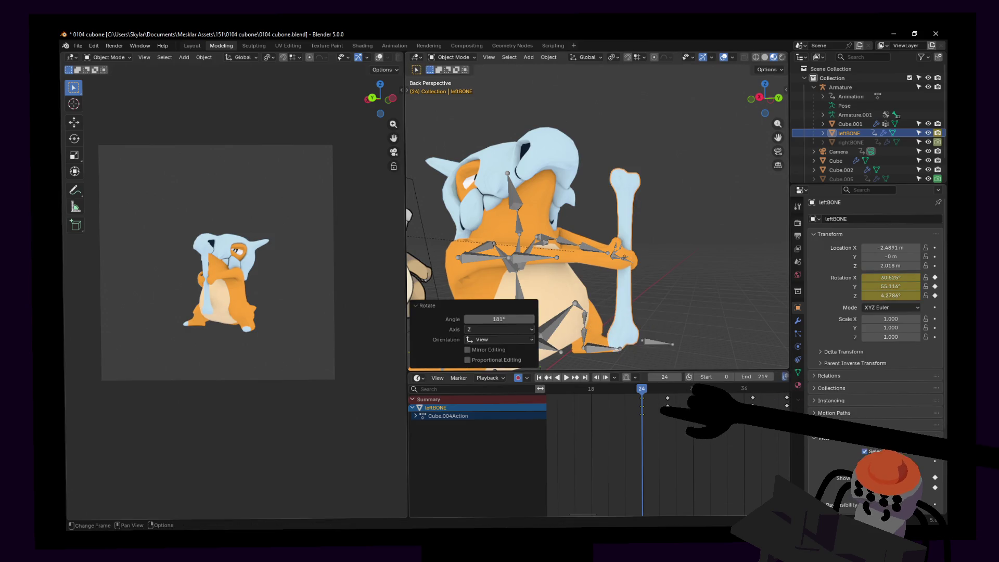
{"action": "key", "text": "space"}
{"action": "mouse_move", "coordinate": [615, 414]}
{"action": "left_mouse_down"}
{"action": "mouse_move", "coordinate": [584, 414]}
{"action": "mouse_move", "coordinate": [645, 447]}
{"action": "left_mouse_up"}
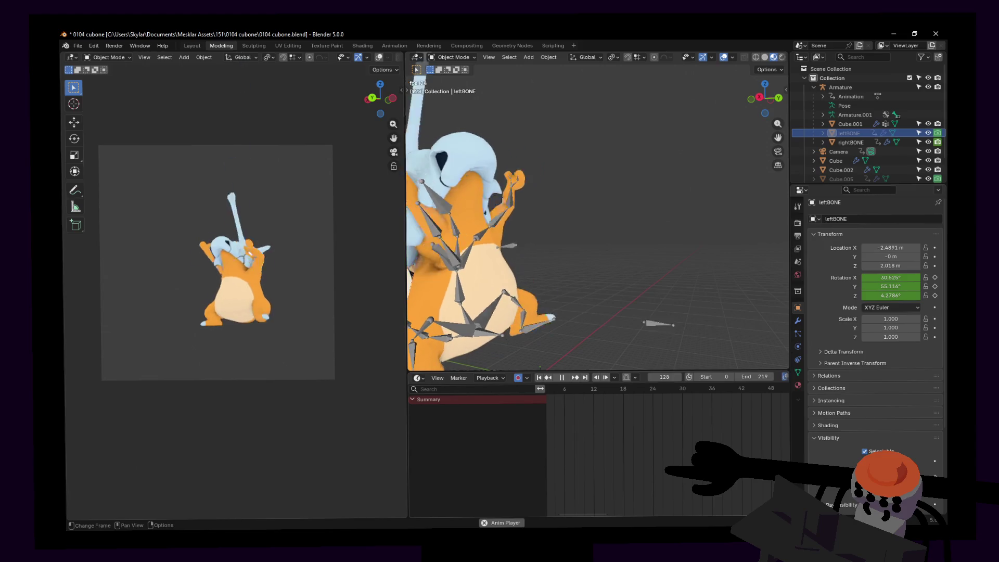
- Play the animation from frame 44 to review, then return to the first frame
{"action": "key", "text": "space"}
{"action": "left_click_drag", "start_coordinate": [645, 416], "coordinate": [751, 416]}
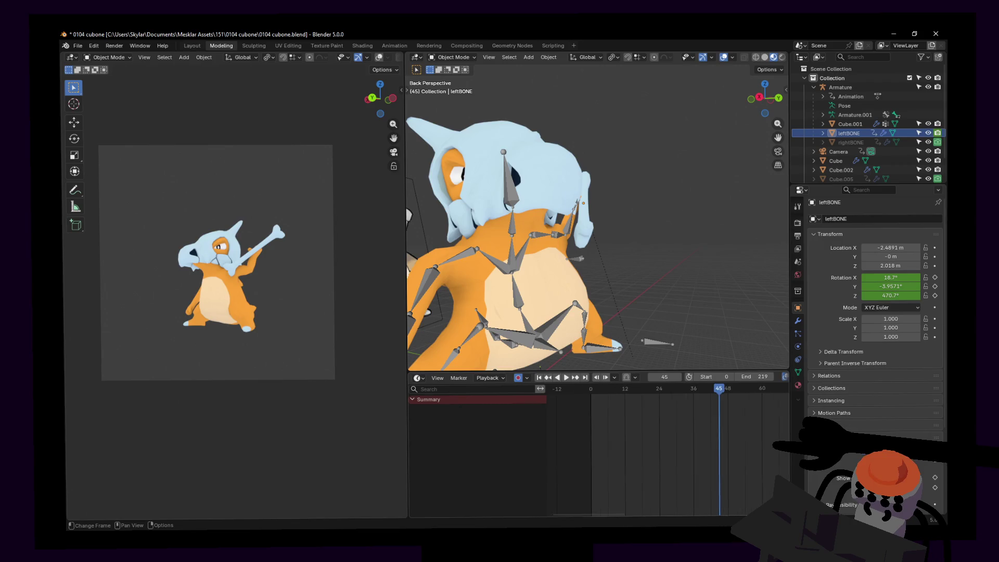
{"action": "key", "text": "space"}
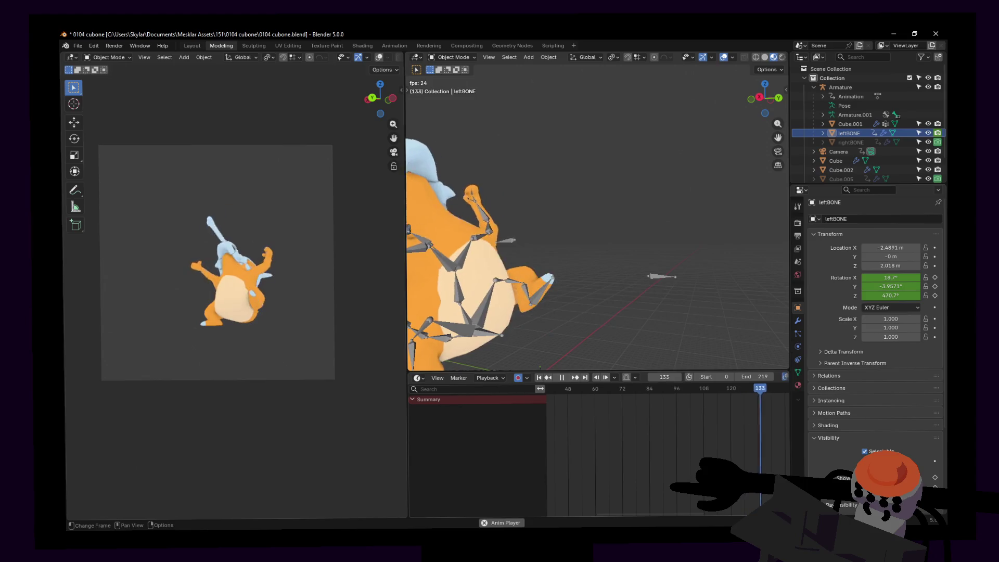
{"action": "key", "text": "space"}
{"action": "key", "text": "shift+Left"}
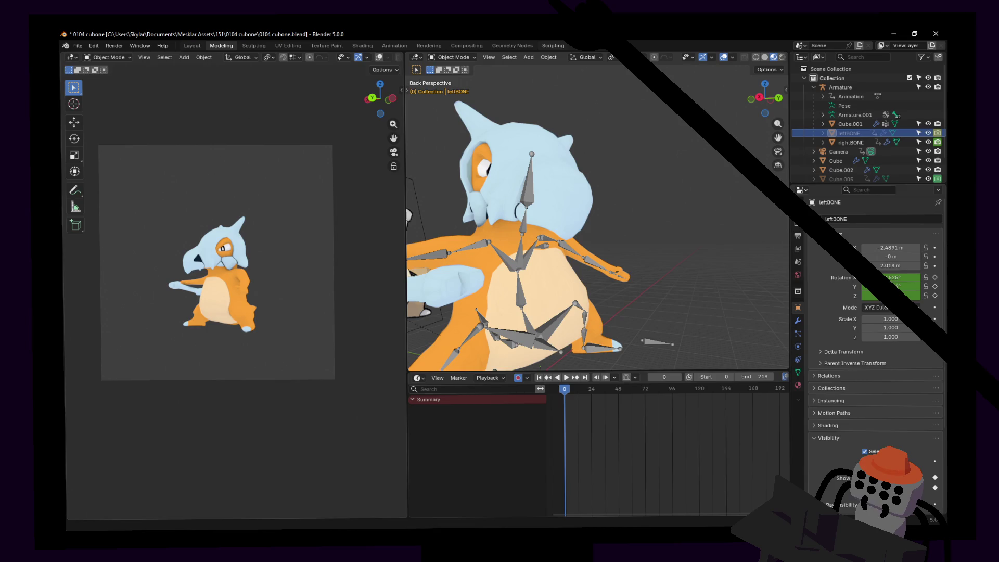
- Set the output path to renders\0104 cubone and render the full animation
{"action": "left_click", "coordinate": [797, 236]}
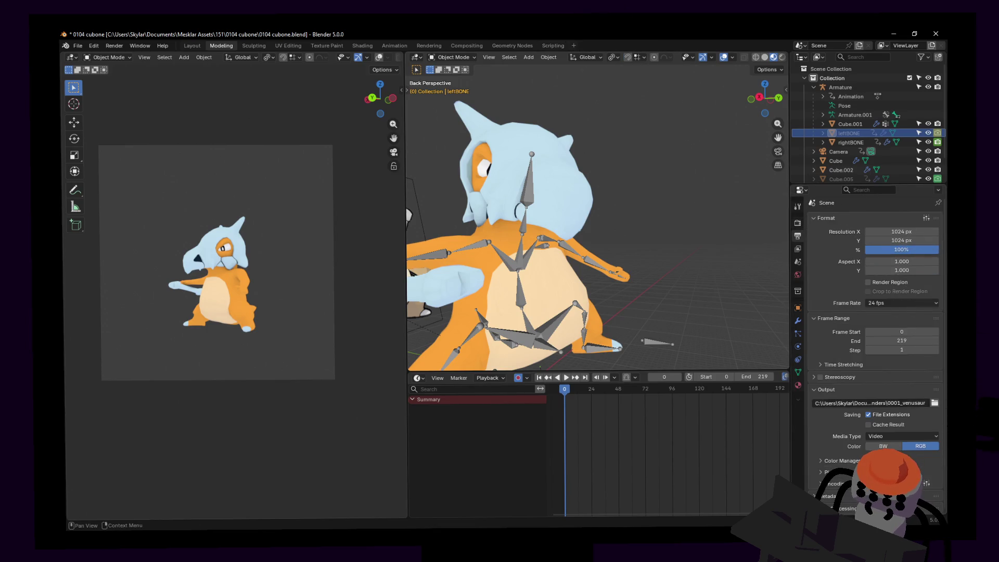
{"action": "left_click", "coordinate": [872, 403]}
{"action": "left_click", "coordinate": [889, 402]}
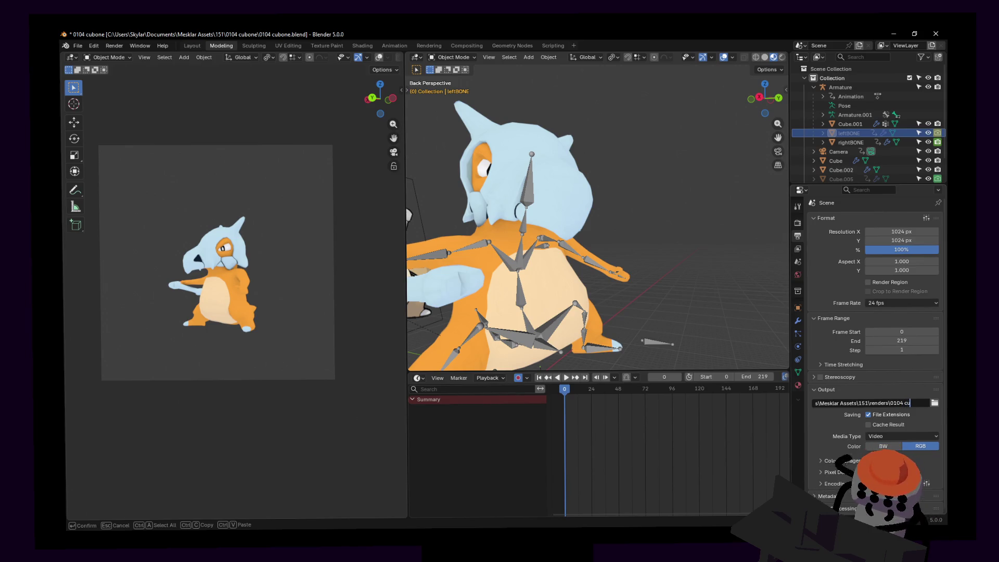
{"action": "key", "text": "Return"}
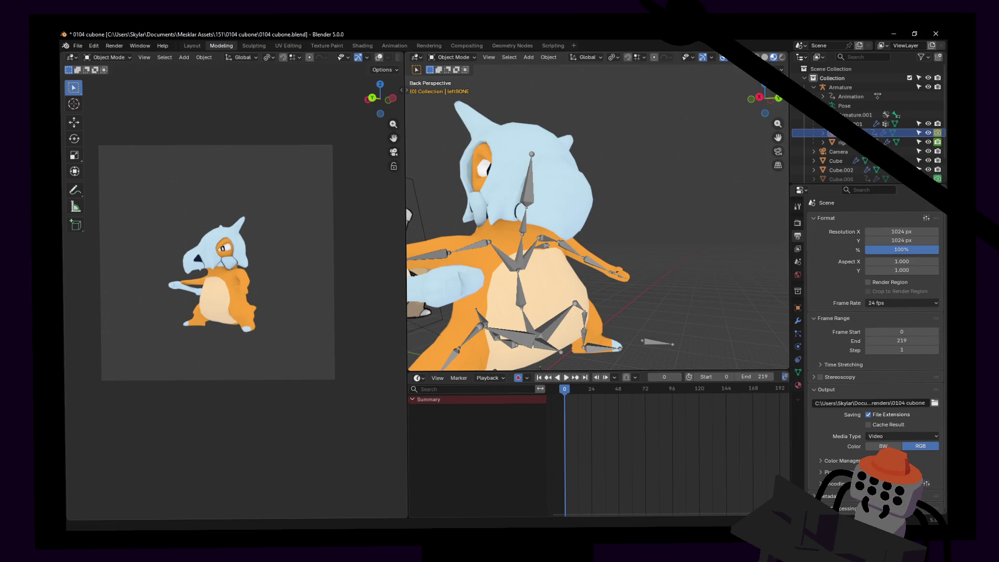
{"action": "key", "text": "ctrl+F12"}
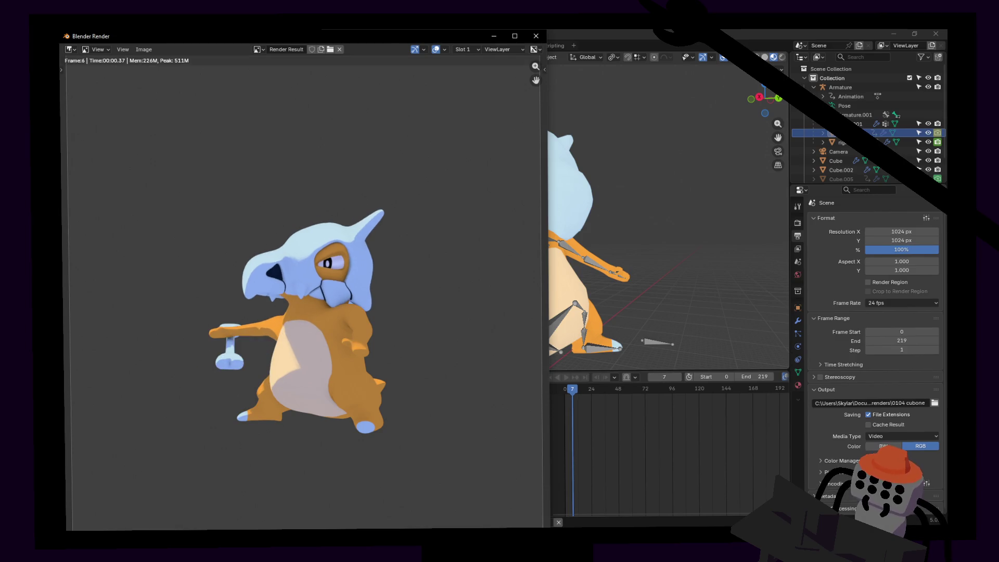
- Put the render window behind other windows while the animation keeps rendering
{"action": "key", "text": "alt+Tab"}
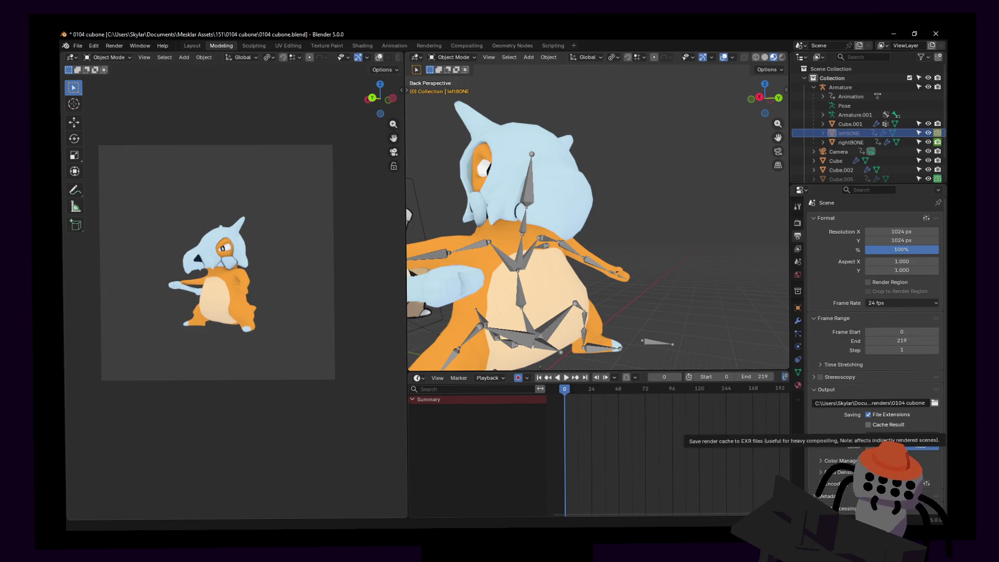
- Open 0104 cubone0000-0219 from the renders folder to watch it in VLC
{"action": "key", "text": "alt+Tab"}
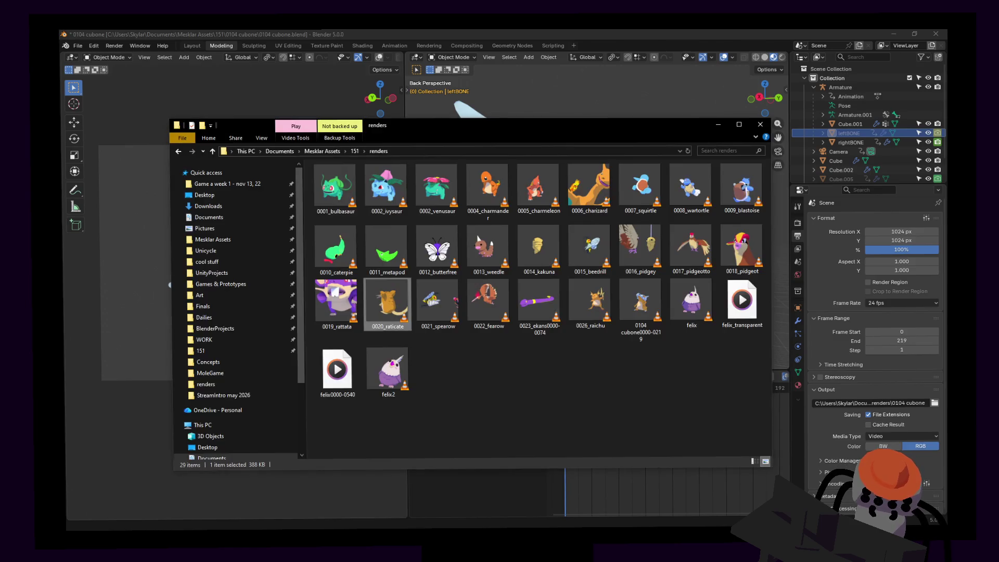
{"action": "double_click", "coordinate": [664, 324]}
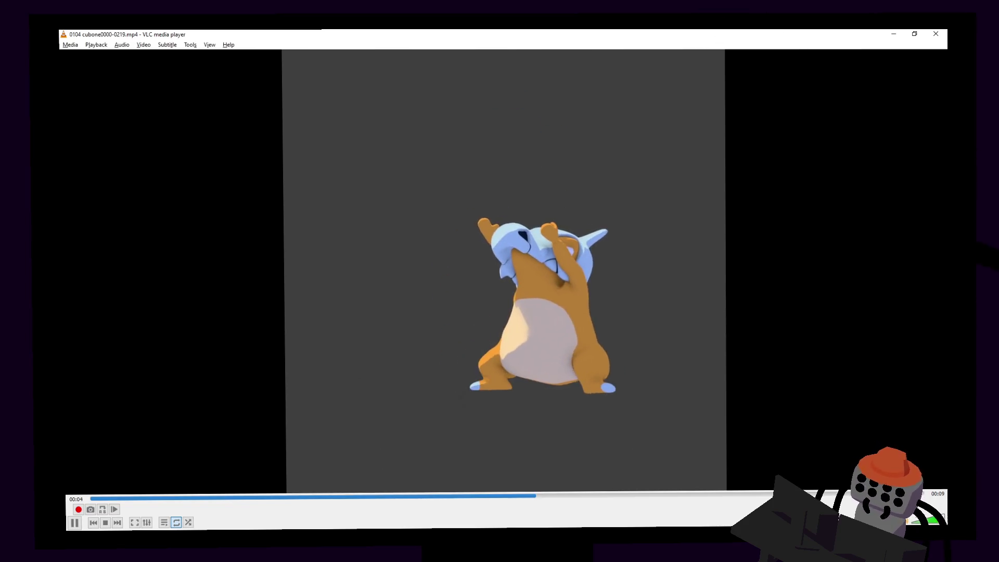
- Close VLC and rename the video to '0104 cubone' by removing the 0000-0219 suffix
{"action": "key", "text": "ctrl+q"}
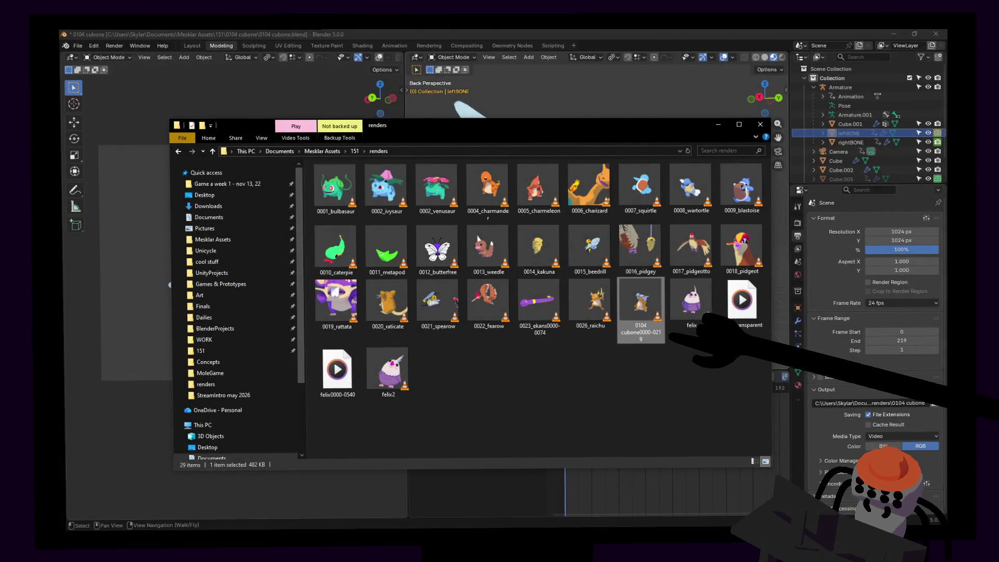
{"action": "left_click", "coordinate": [641, 328]}
{"action": "left_click", "coordinate": [641, 328]}
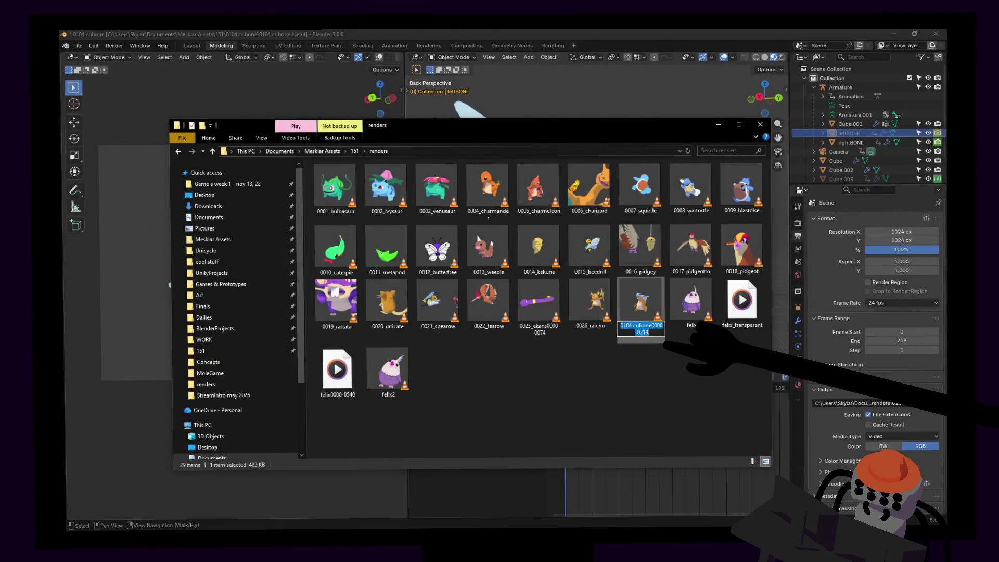
{"action": "left_click_drag", "start_coordinate": [652, 325], "coordinate": [649, 332]}
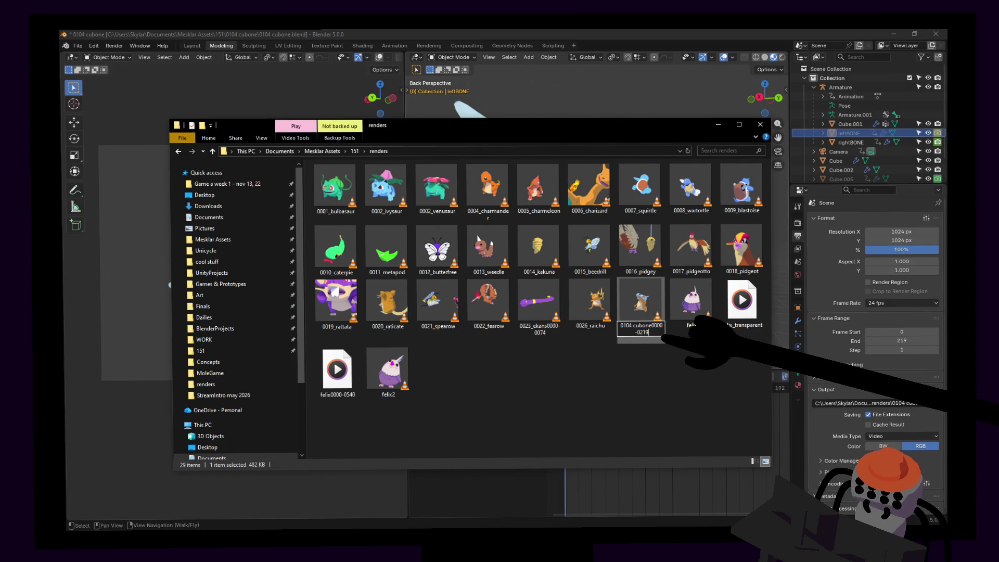
{"action": "key", "text": "BackSpace"}
{"action": "key", "text": "Return"}
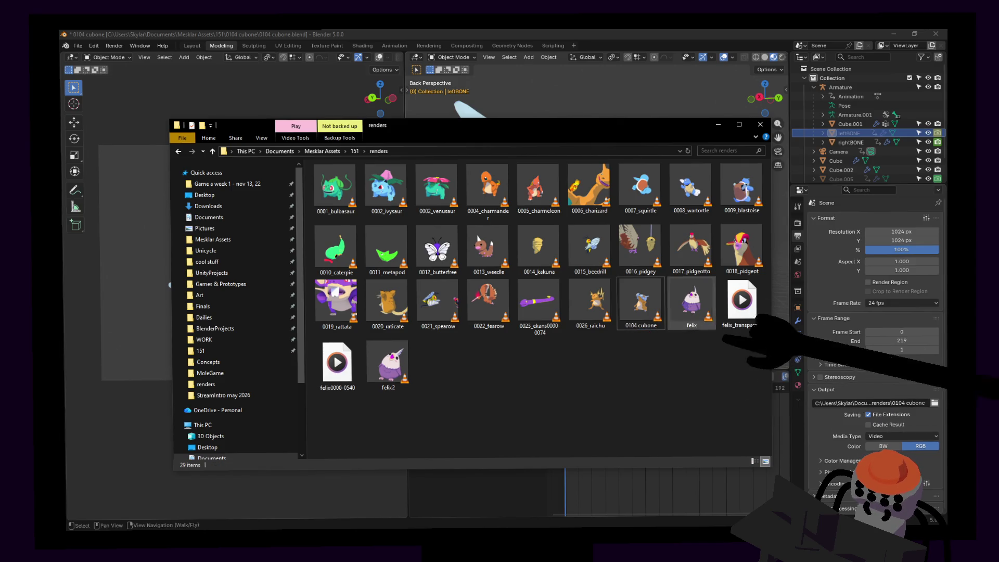
- Back in Blender, fly the view down toward Cubone's feet
{"action": "key", "text": "alt+Tab"}
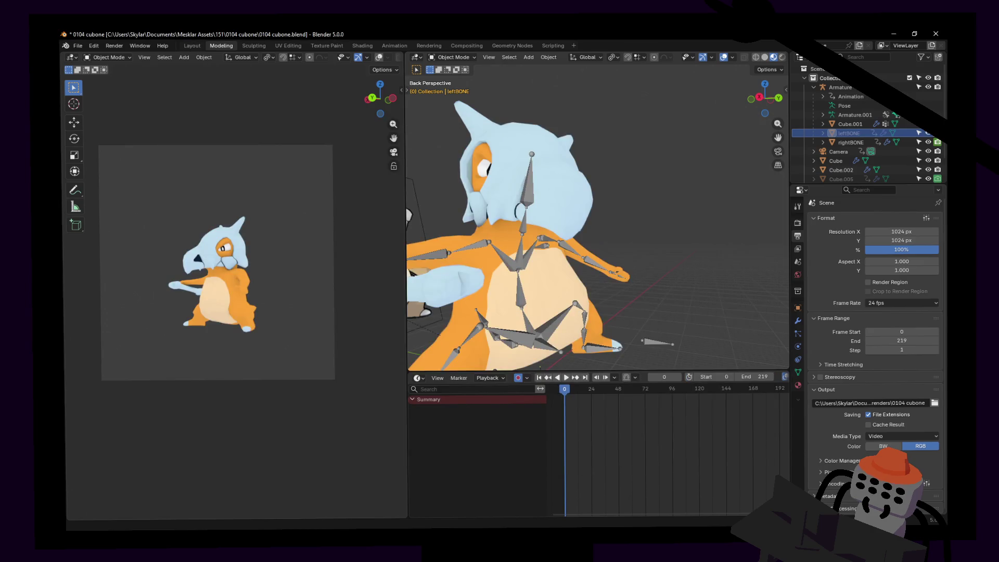
{"action": "key", "text": "shift+grave"}
{"action": "key", "text": "w"}
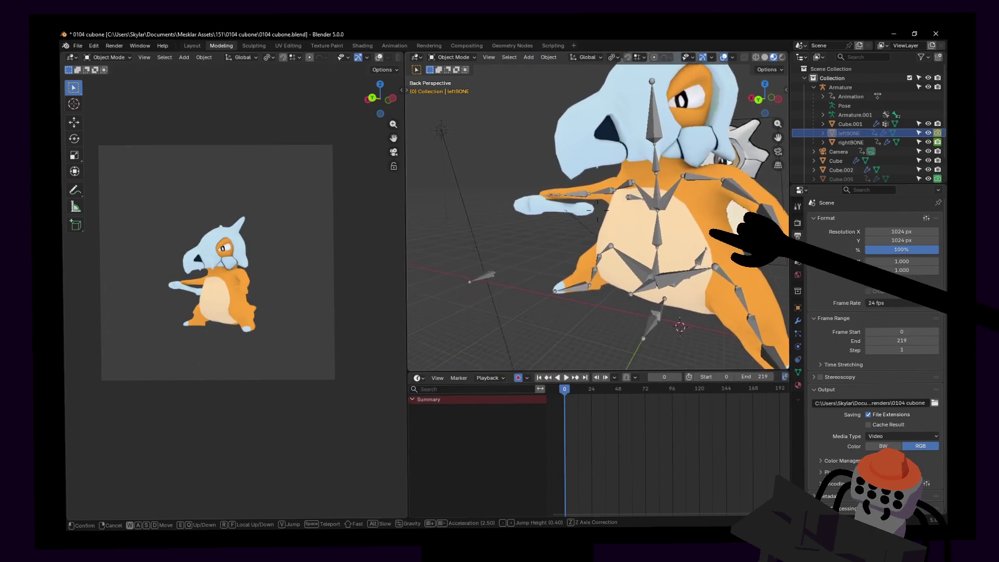
{"action": "key", "text": "q"}
{"action": "left_click", "coordinate": [597, 211]}
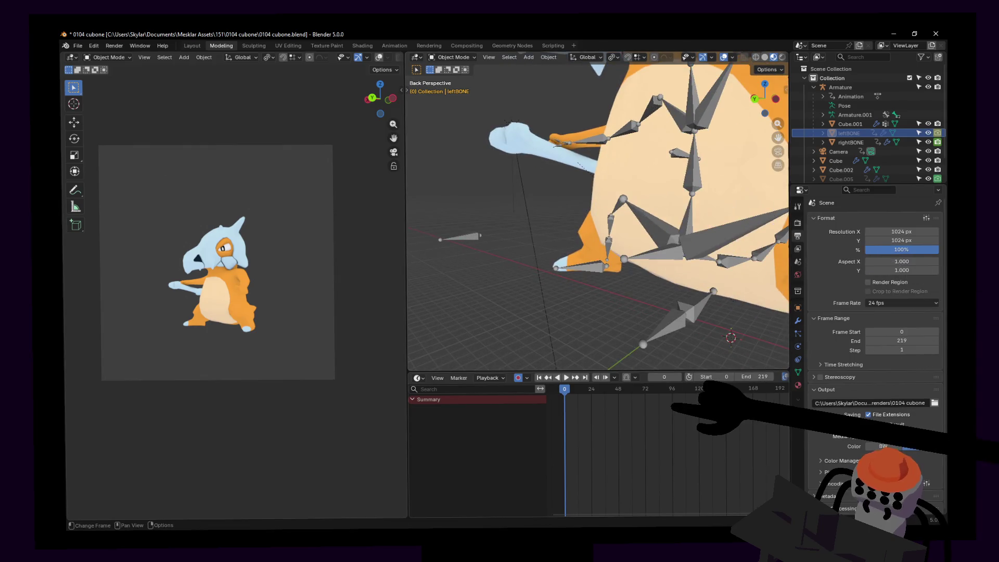
- Scrub and play the animation, stopping at frame 184, then move closer to the feet
{"action": "mouse_move", "coordinate": [583, 411]}
{"action": "left_mouse_down"}
{"action": "mouse_move", "coordinate": [734, 418]}
{"action": "mouse_move", "coordinate": [673, 418]}
{"action": "mouse_move", "coordinate": [687, 419]}
{"action": "left_mouse_up"}
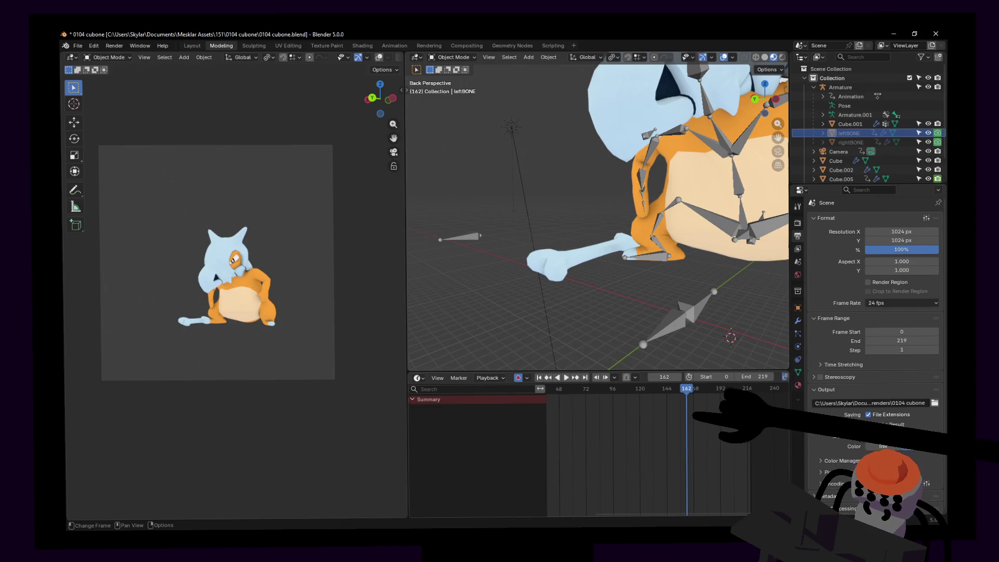
{"action": "key", "text": "space"}
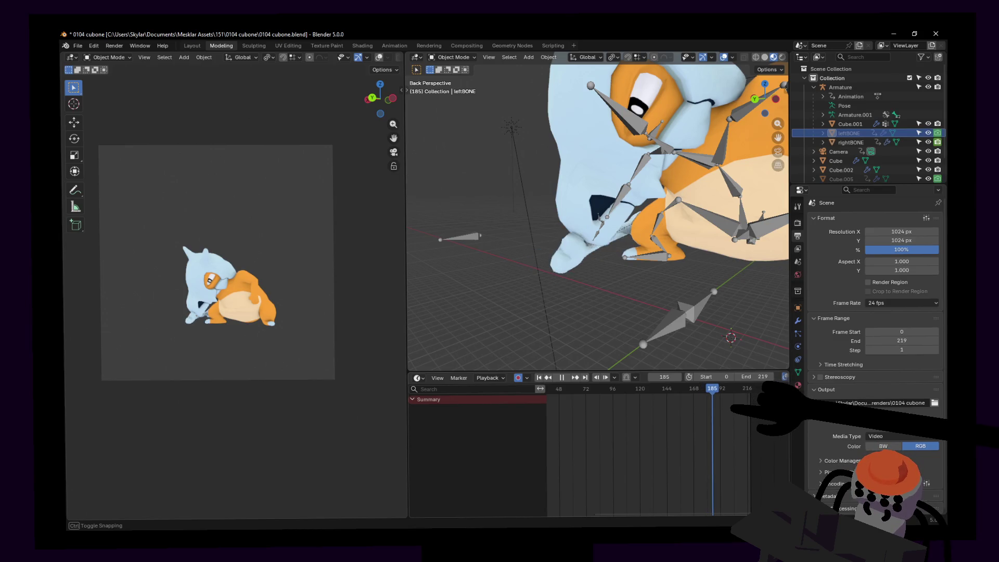
{"action": "key", "text": "space"}
{"action": "key", "text": "shift+grave"}
{"action": "key", "text": "w"}
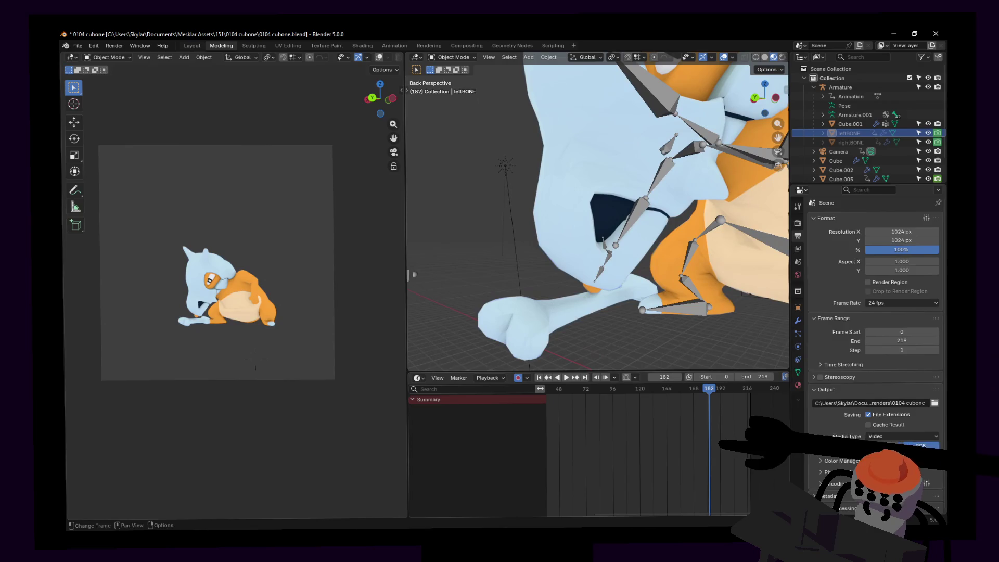
{"action": "key", "text": "Return"}
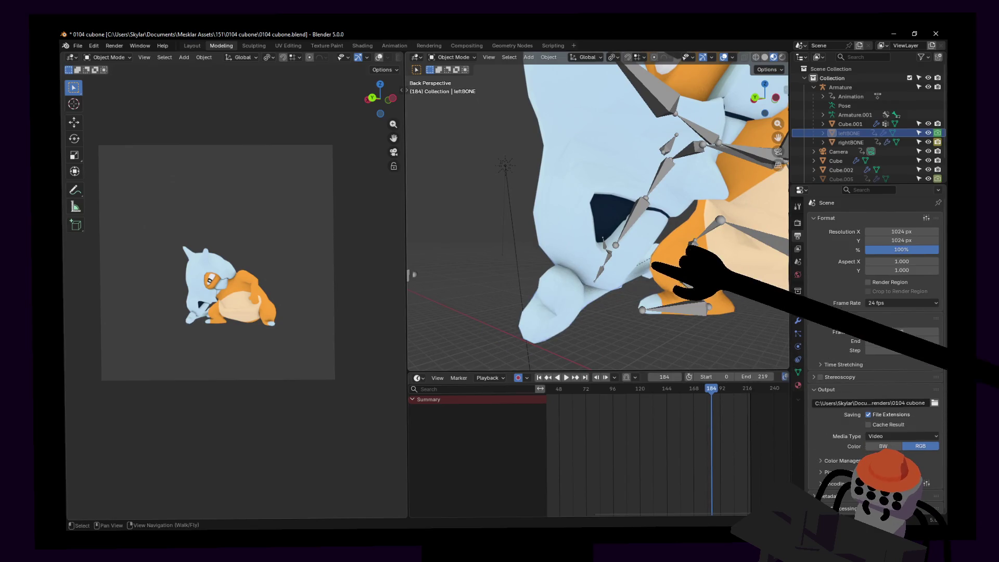
{"action": "left_click", "coordinate": [648, 281]}
{"action": "key", "text": "Right"}
{"action": "key", "text": "shift+grave"}
{"action": "key", "text": "w"}
{"action": "key", "text": "Return"}
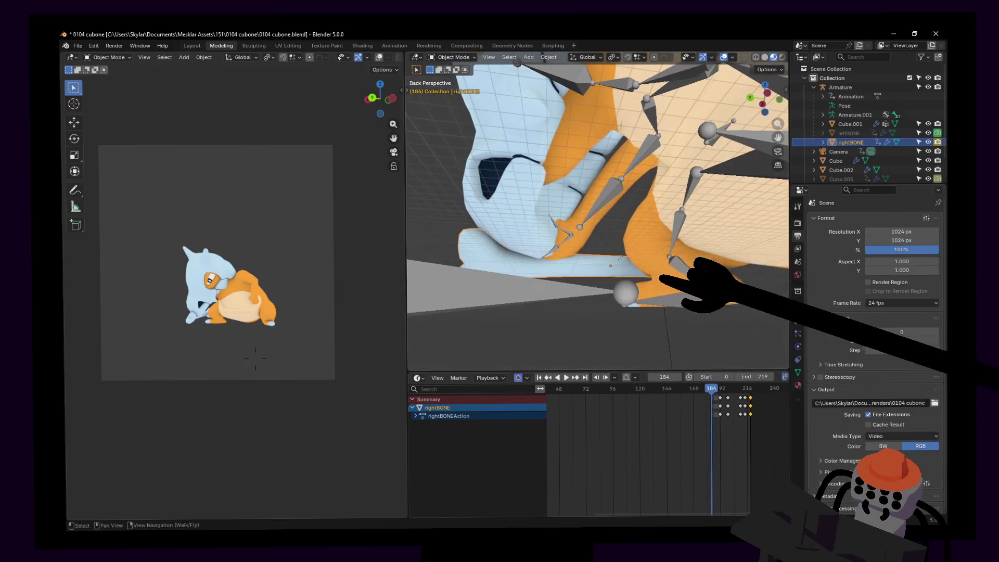
{"action": "key", "text": "g"}
{"action": "key", "text": "Return"}
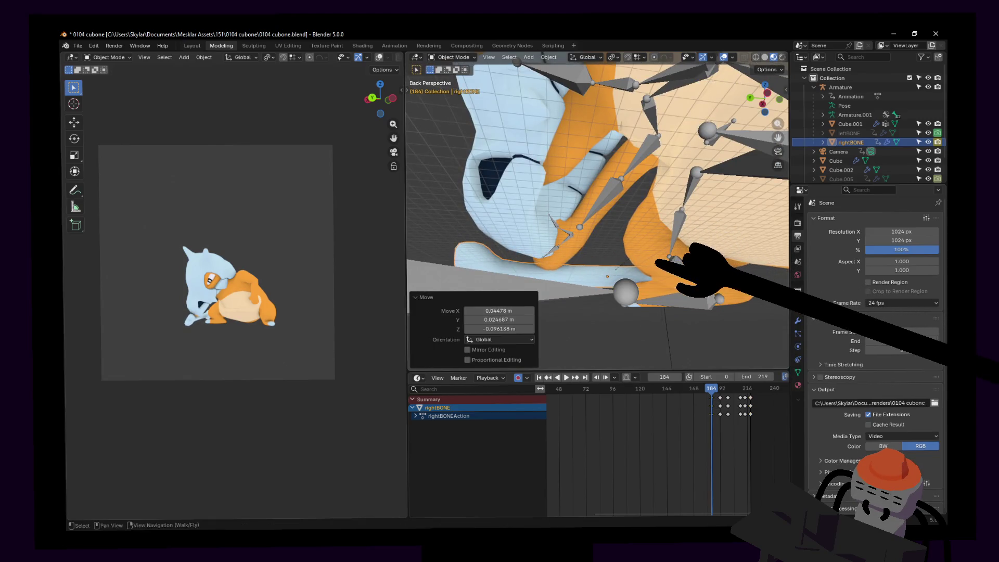
{"action": "key", "text": "shift+grave"}
{"action": "key", "text": "Return"}
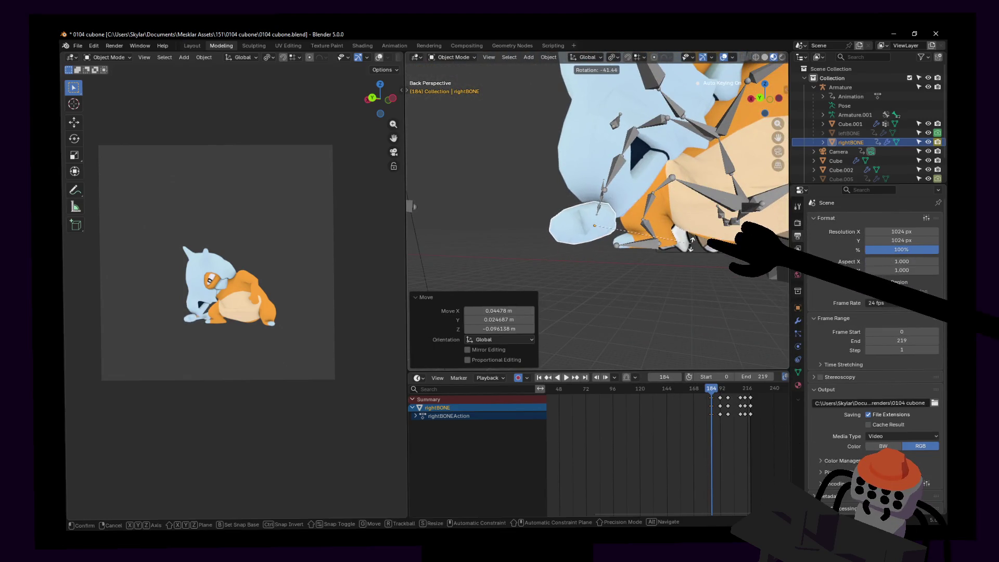
{"action": "key", "text": "r"}
{"action": "key", "text": "Return"}
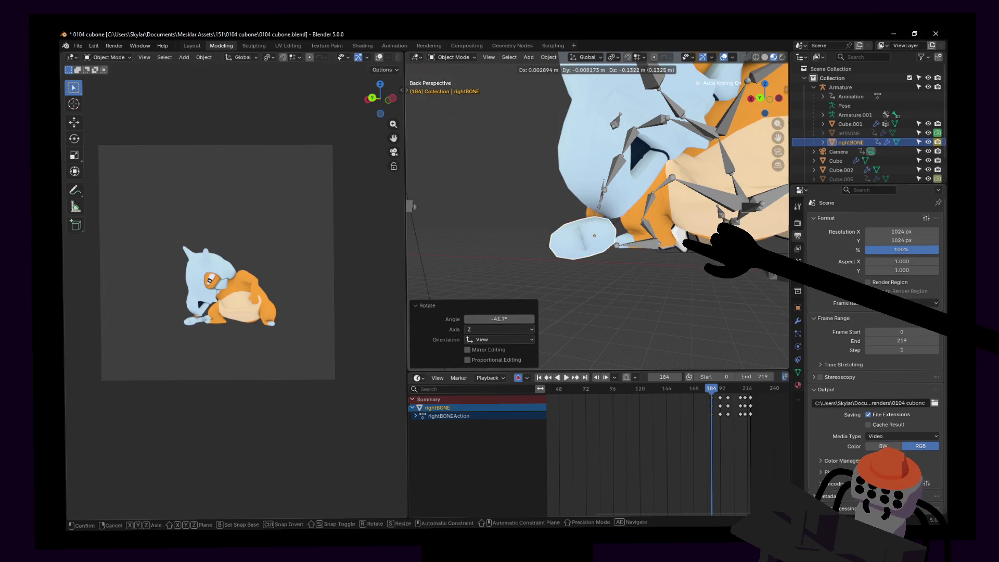
{"action": "key", "text": "g"}
{"action": "key", "text": "Return"}
{"action": "key", "text": "r"}
{"action": "key", "text": "Return"}
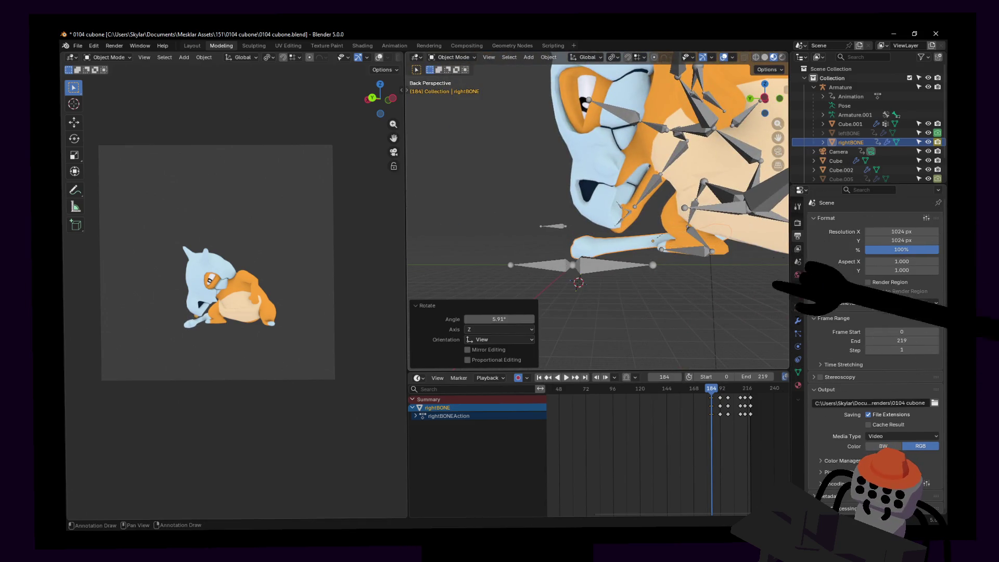
{"action": "key", "text": "space"}
{"action": "key", "text": "Escape"}
{"action": "key", "text": "alt+a"}
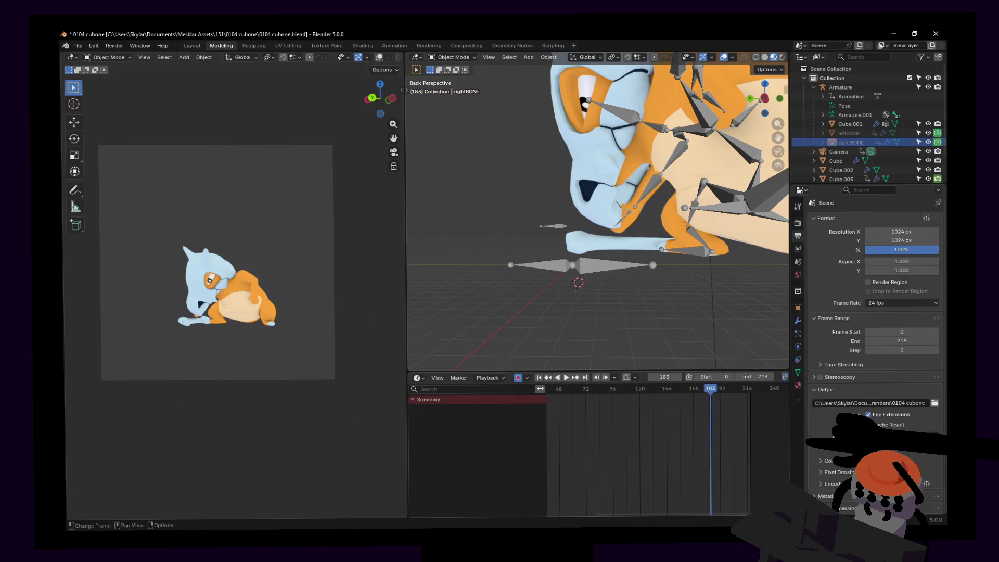
{"action": "key", "text": "Right"}
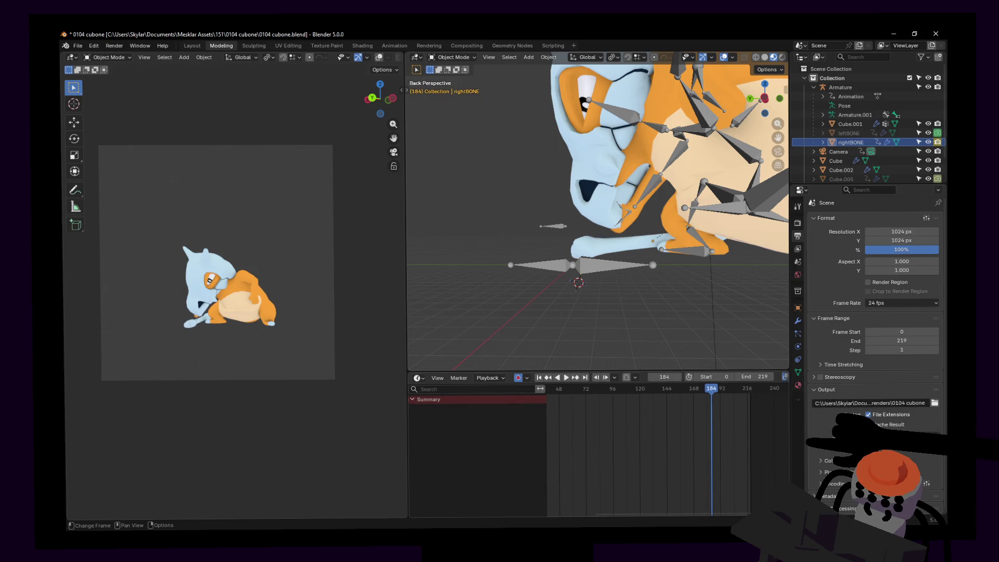
{"action": "key", "text": "Left"}
{"action": "key", "text": "Right"}
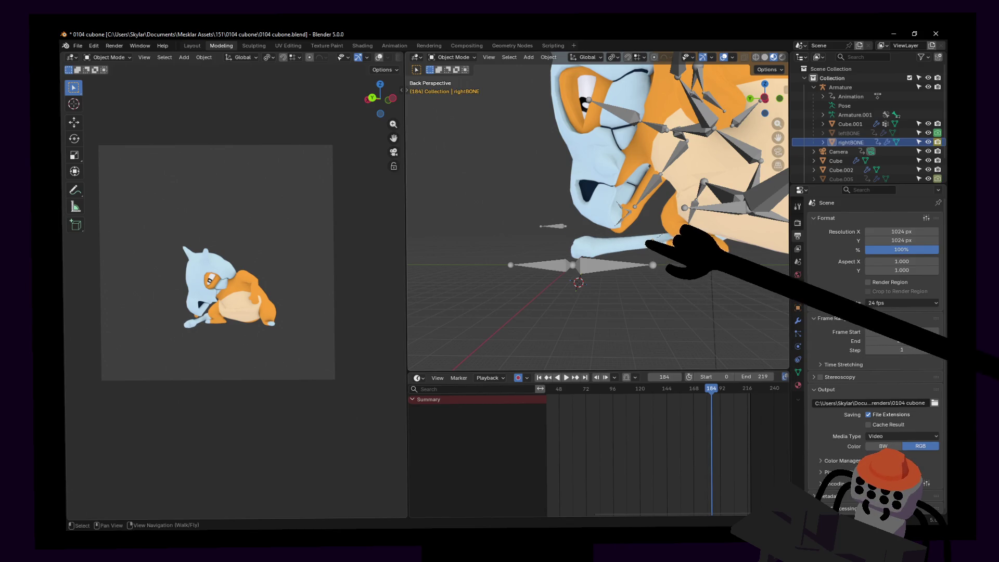
{"action": "key", "text": "ctrl+z"}
{"action": "key", "text": "g"}
{"action": "key", "text": "Return"}
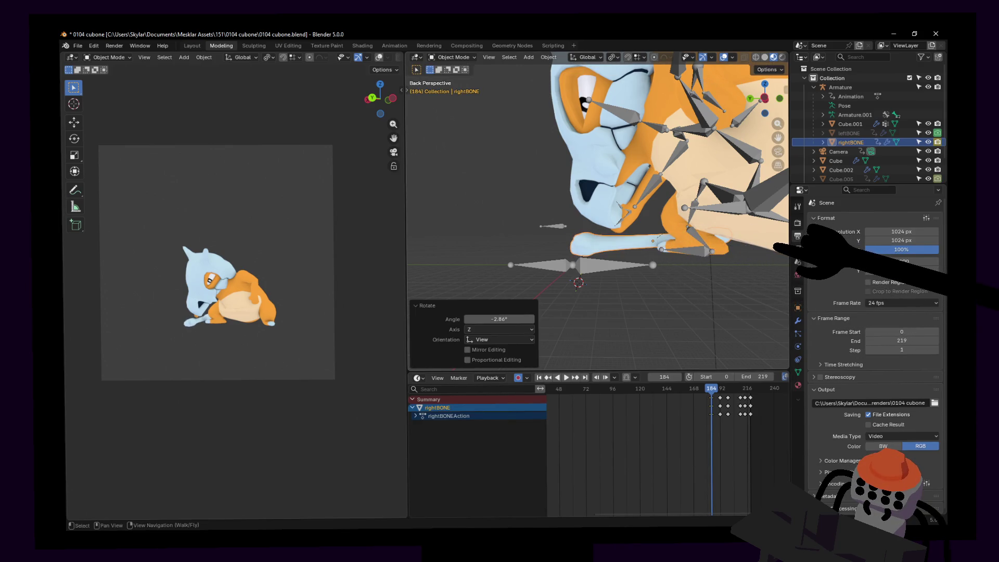
{"action": "key", "text": "ctrl+z"}
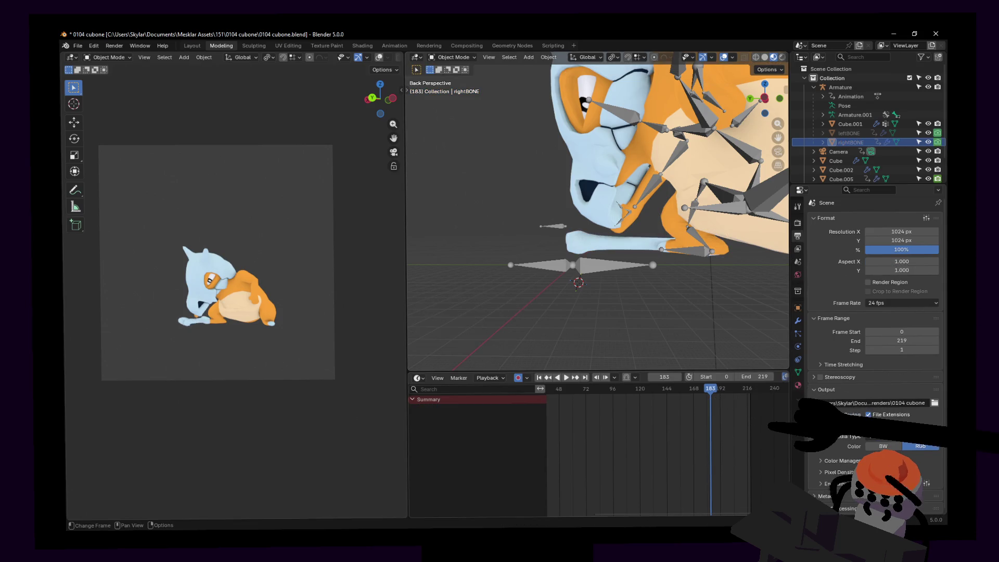
{"action": "key", "text": "Right"}
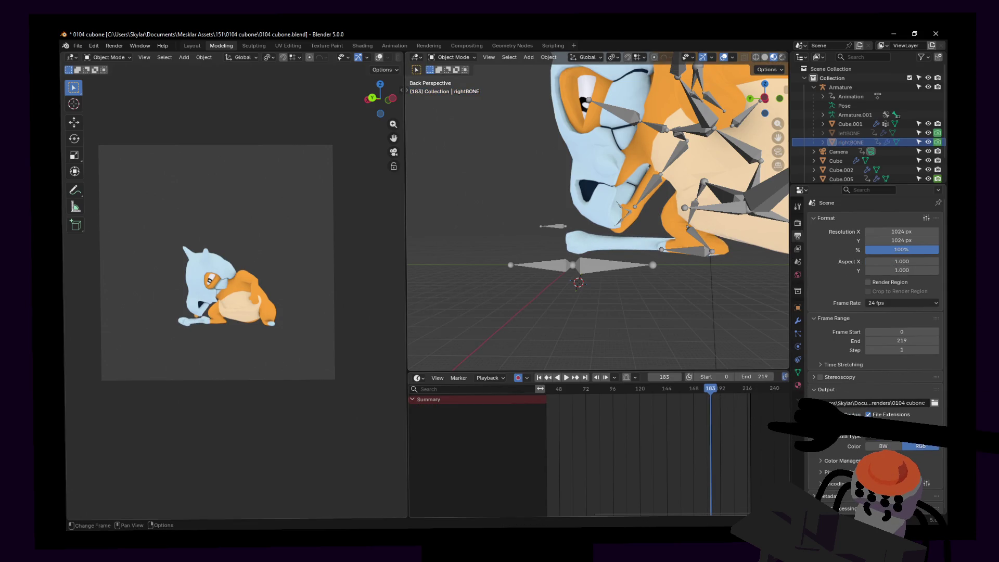
{"action": "key", "text": "Right"}
{"action": "key", "text": "Right"}
{"action": "key", "text": "Right"}
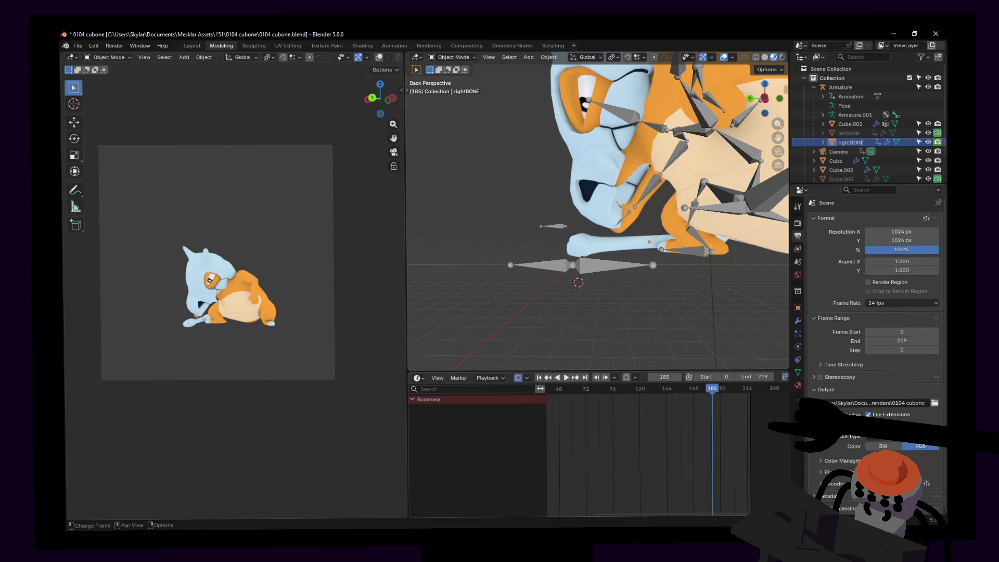
{"action": "key", "text": "Right"}
{"action": "key", "text": "Right"}
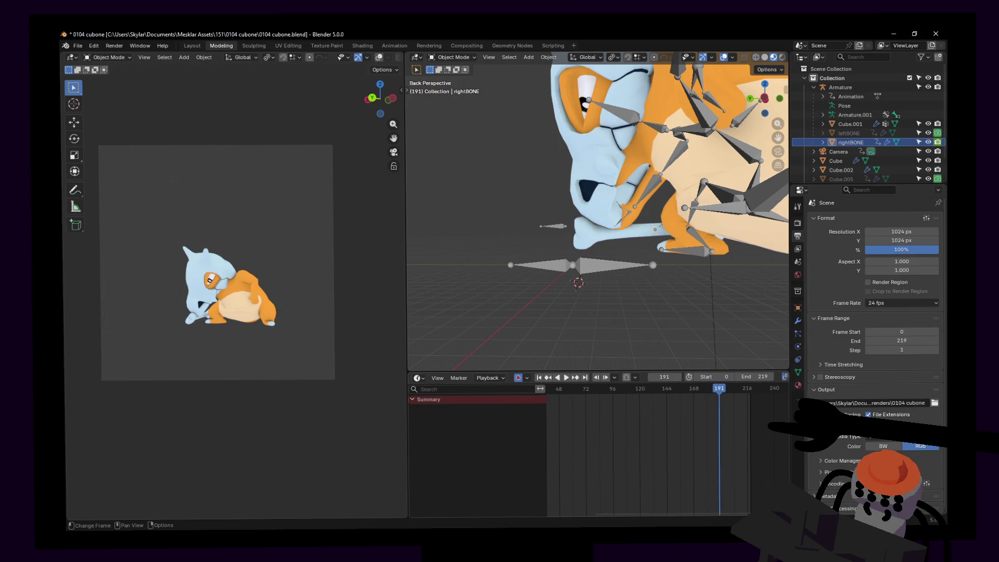
{"action": "key", "text": "Left"}
{"action": "key", "text": "Left"}
{"action": "key", "text": "Left"}
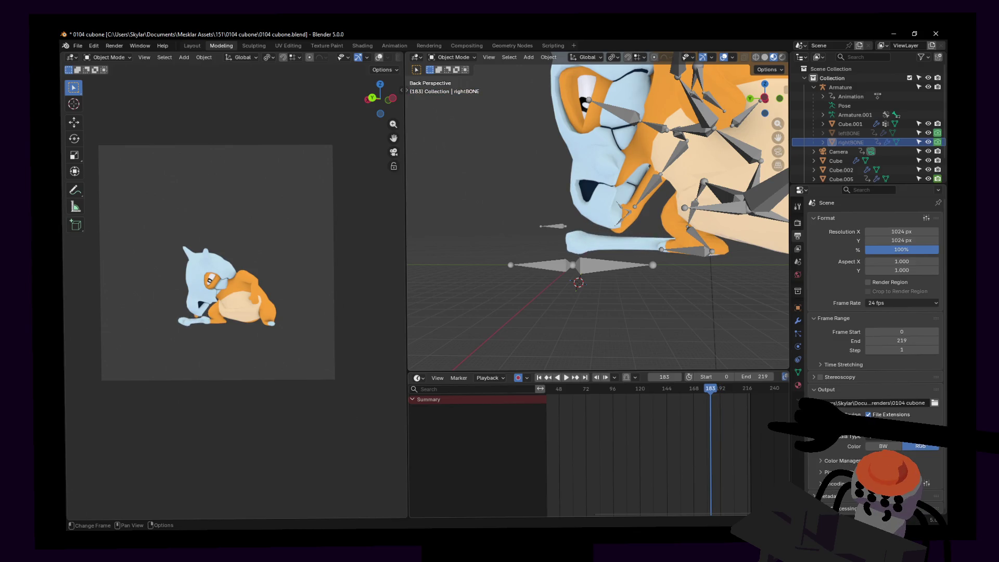
{"action": "key", "text": "Right"}
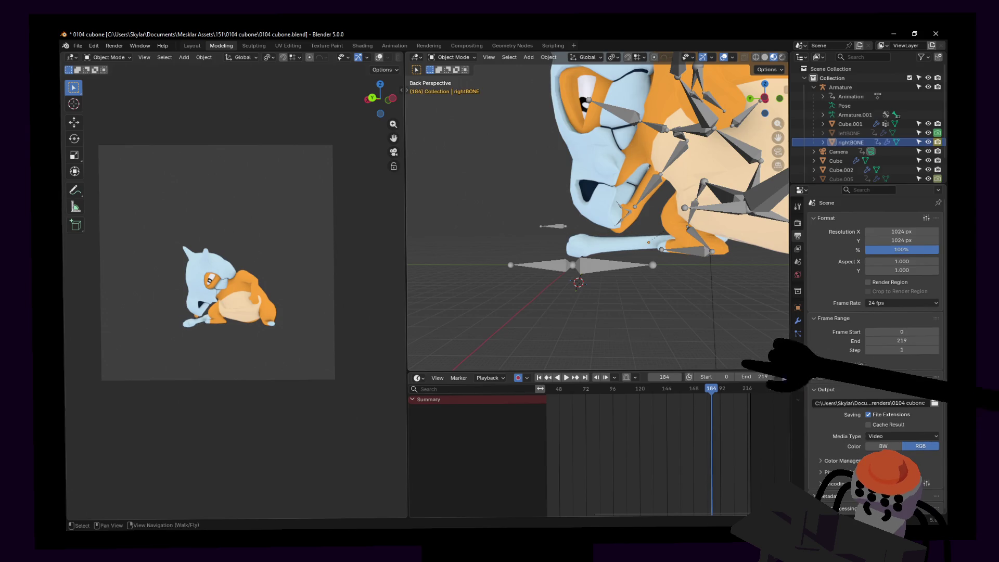
- Move the view near the feet, tilt the right foot slightly, and compare frames 183 and 184
{"action": "key", "text": "shift+grave"}
{"action": "key", "text": "s"}
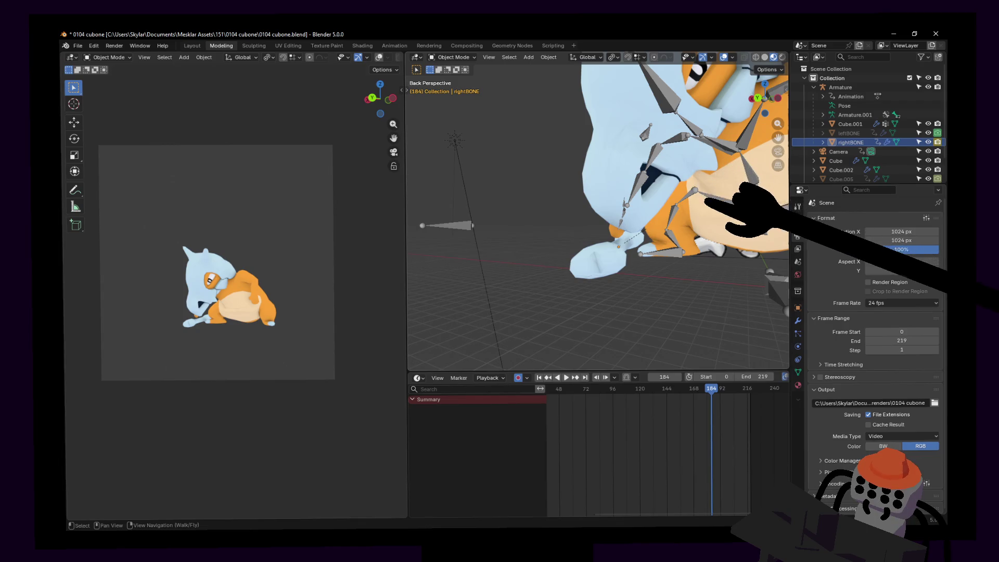
{"action": "key", "text": "Return"}
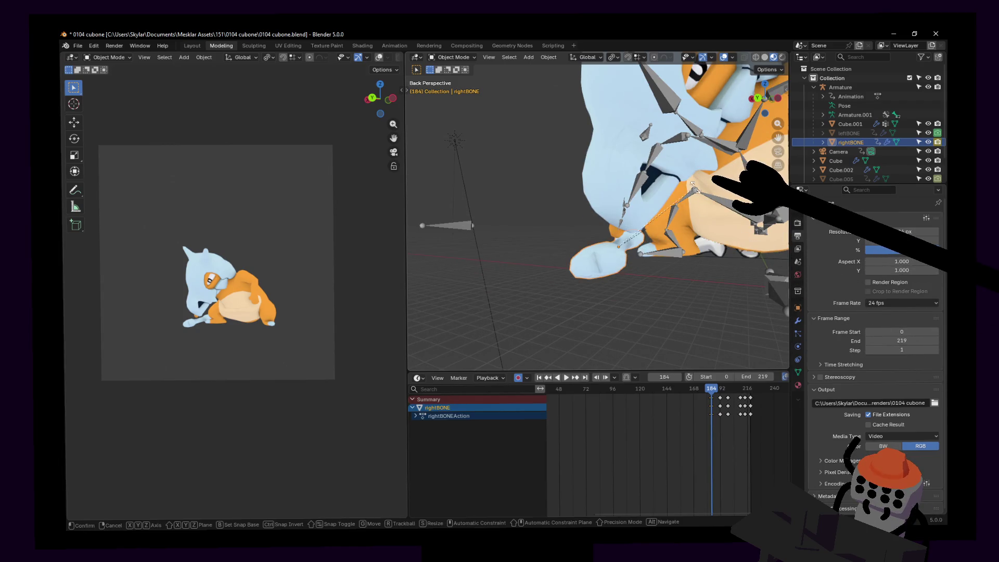
{"action": "key", "text": "r"}
{"action": "key", "text": "Return"}
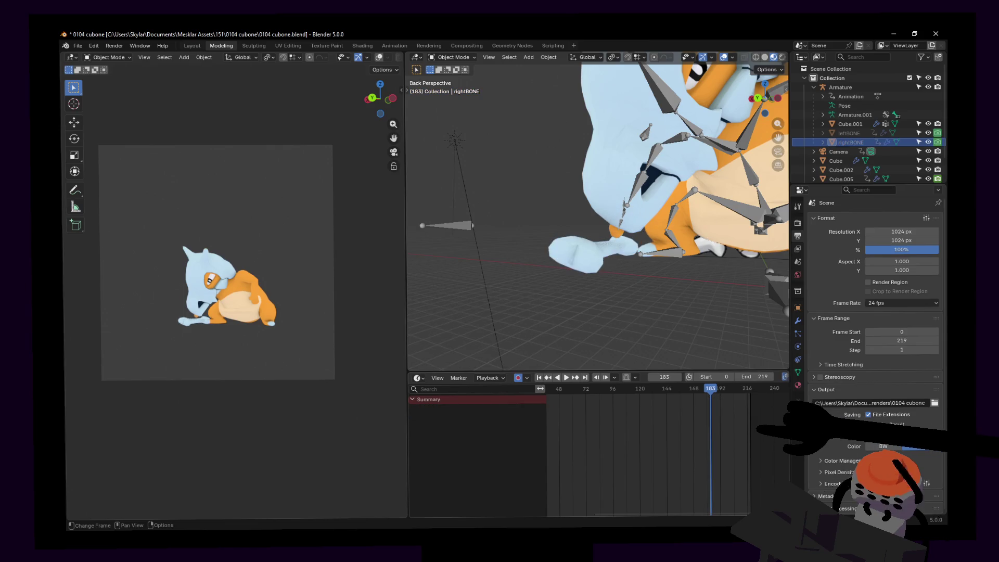
{"action": "key", "text": "alt+a"}
{"action": "key", "text": "Left"}
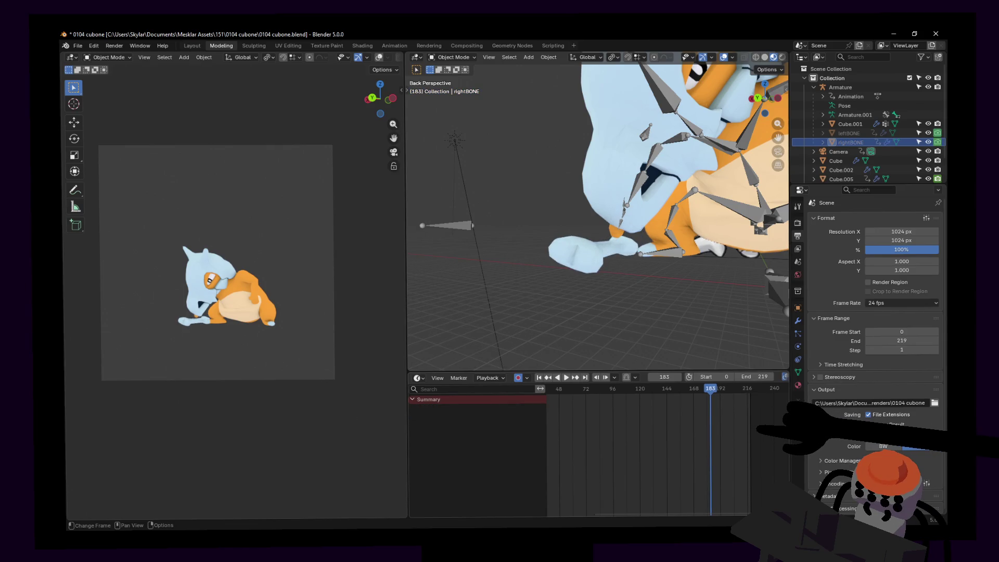
{"action": "key", "text": "Right"}
- Readjust the view on the right foot and compare frames 183 and 184 again
{"action": "key", "text": "shift+grave"}
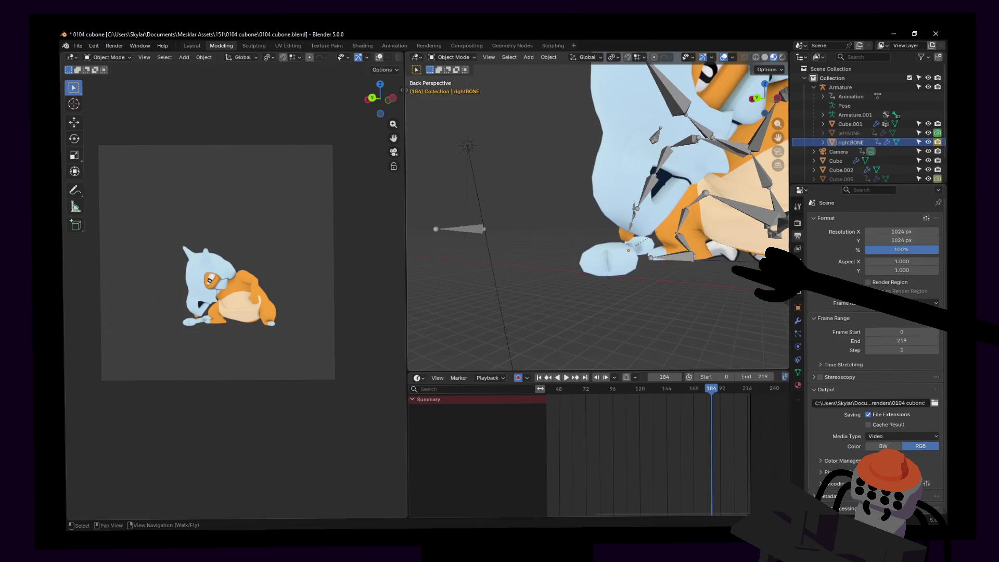
{"action": "key", "text": "Return"}
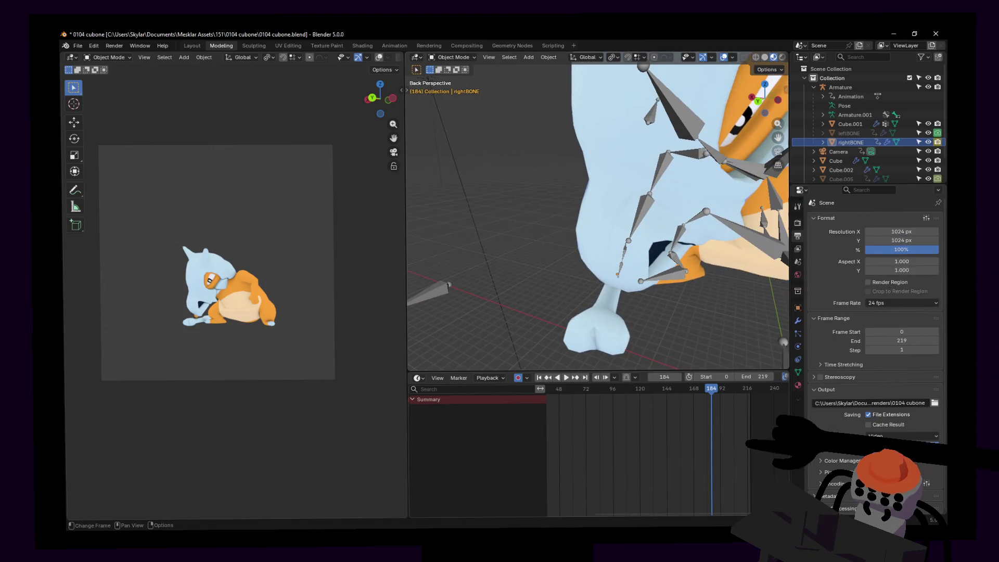
{"action": "key", "text": "Left"}
{"action": "key", "text": "Right"}
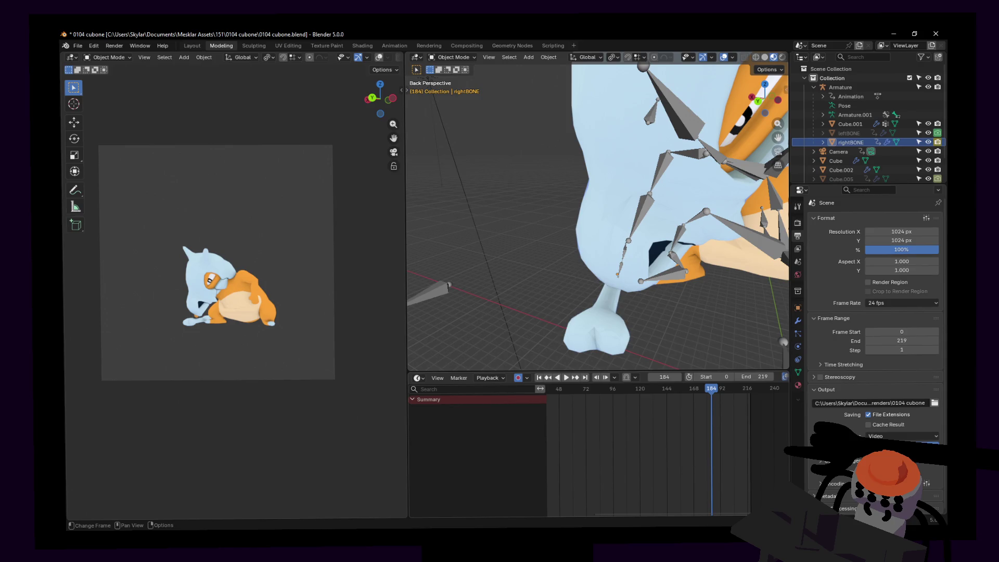
- Rotate rightBONE to -9.46° on Z, try repositioning it, then compare frames from a lower angle
{"action": "left_click", "coordinate": [605, 357]}
{"action": "key", "text": "r"}
{"action": "left_click", "coordinate": [718, 254]}
{"action": "key", "text": "g"}
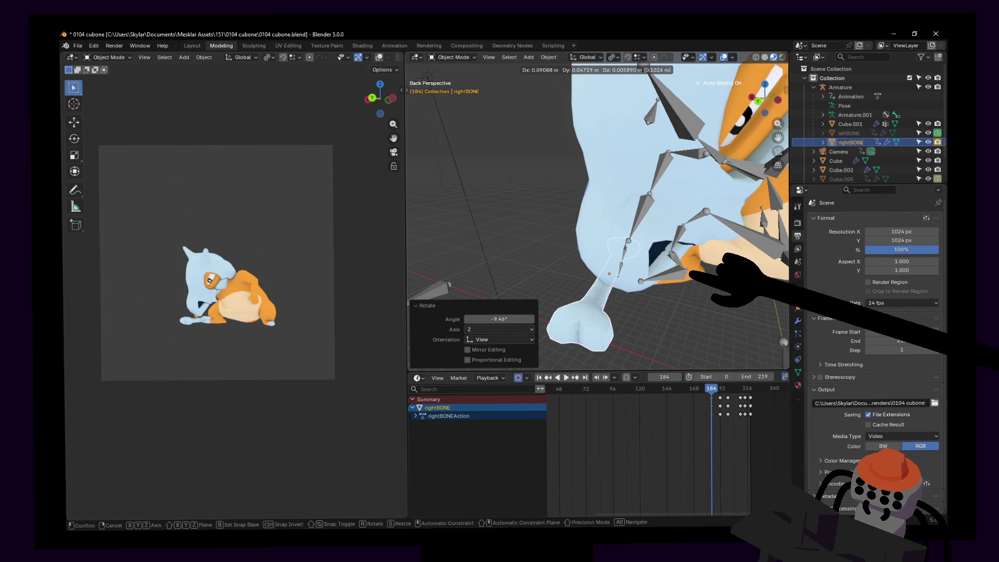
{"action": "key", "text": "Escape"}
{"action": "key", "text": "ctrl+z"}
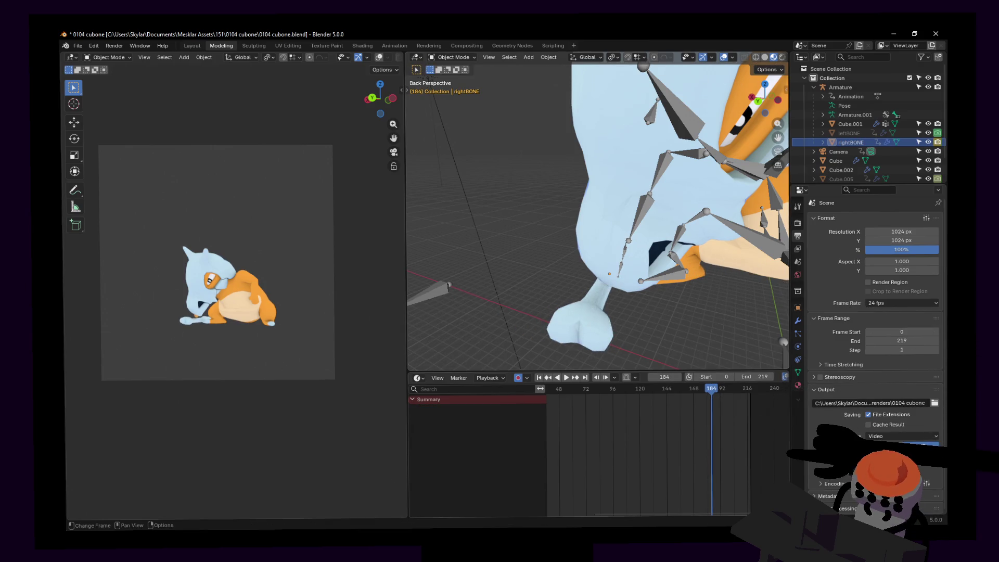
{"action": "key", "text": "Left"}
{"action": "key", "text": "Left"}
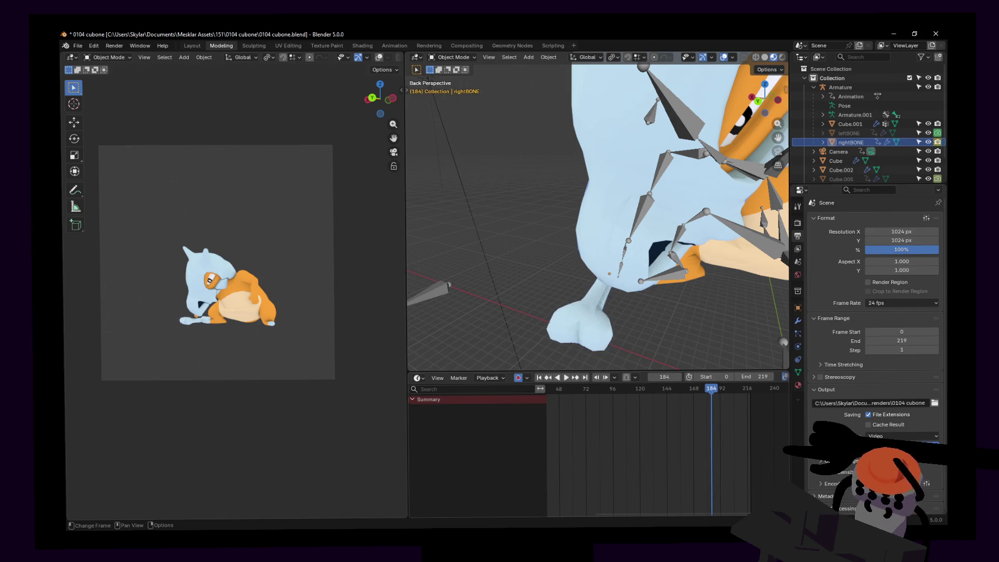
{"action": "key", "text": "Right"}
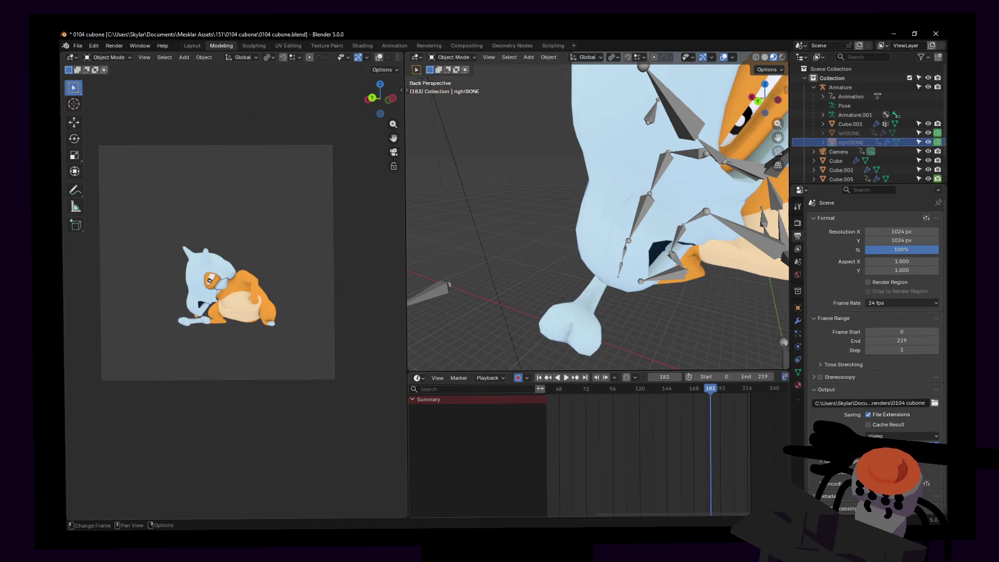
{"action": "key", "text": "shift+grave"}
{"action": "key", "text": "q"}
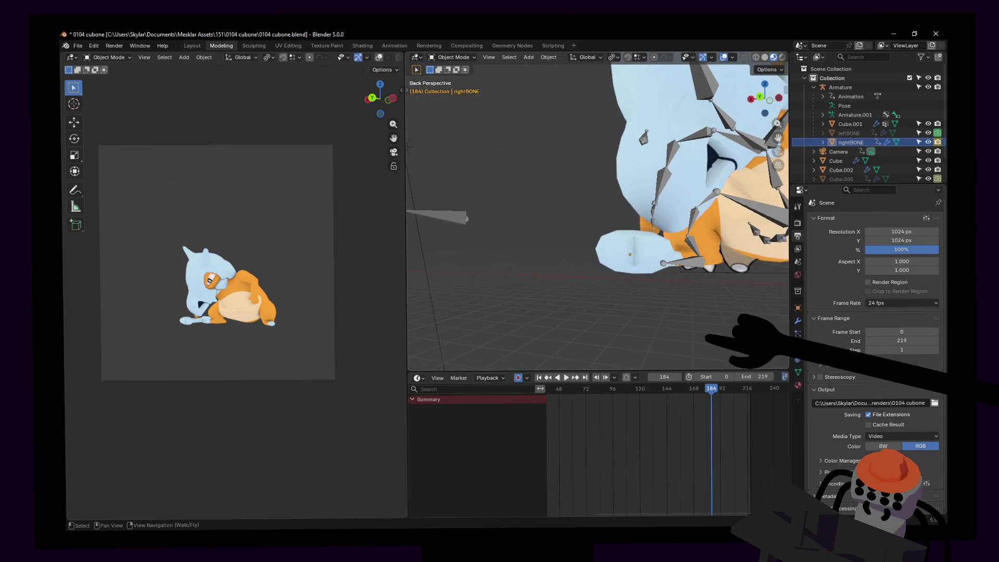
- Rotate the right foot to -8.27°, check it against frame 183, and undo back to the selection
{"action": "left_click", "coordinate": [593, 253]}
{"action": "key", "text": "r"}
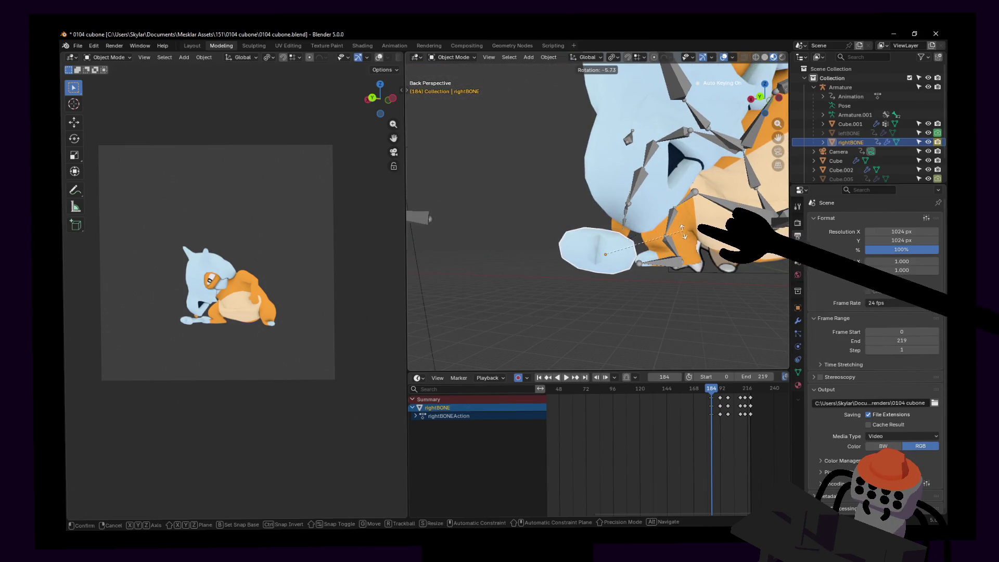
{"action": "left_click", "coordinate": [677, 229]}
{"action": "key", "text": "Escape"}
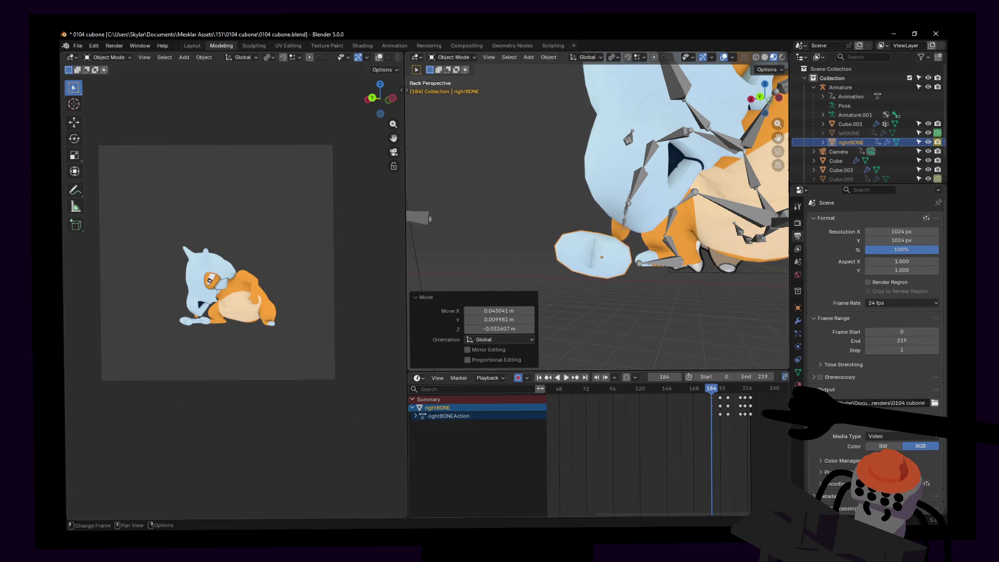
{"action": "key", "text": "alt+a"}
{"action": "key", "text": "Left"}
{"action": "key", "text": "ctrl+z"}
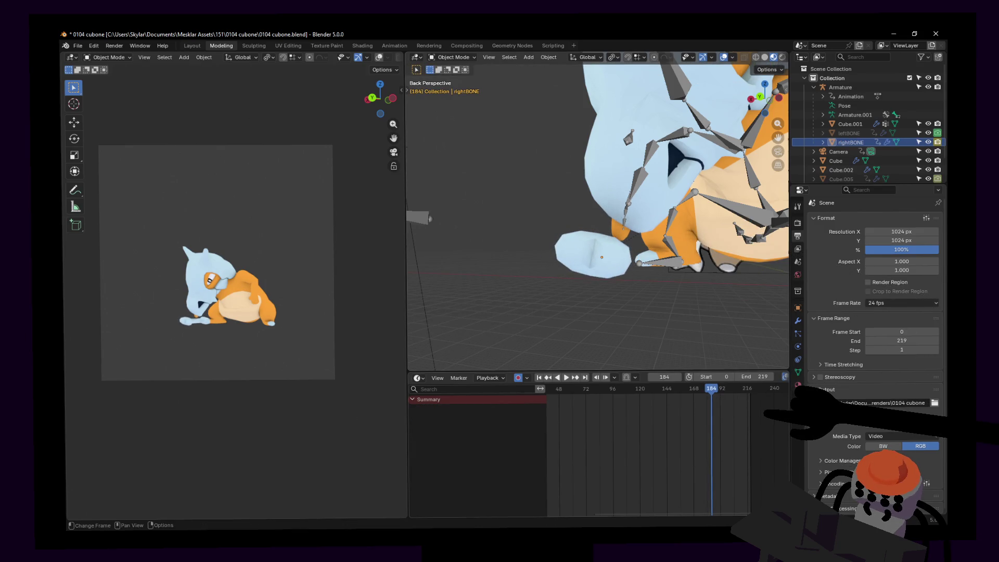
{"action": "key", "text": "ctrl+z"}
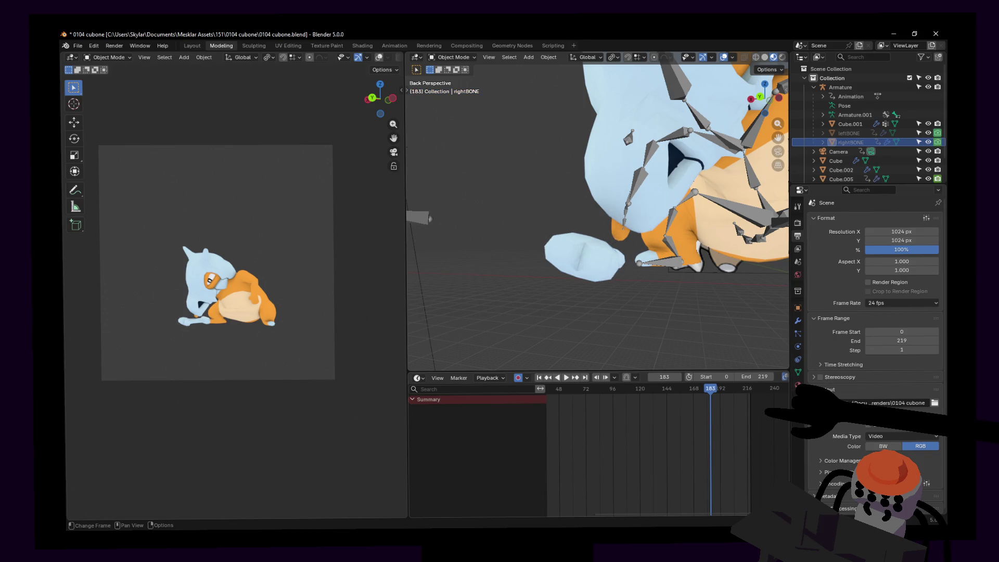
- Rotate the right foot about global Z and toggle frames 183/184 to confirm it lines up
{"action": "scroll", "coordinate": [639, 261], "scroll_direction": "up", "scroll_amount": 3}
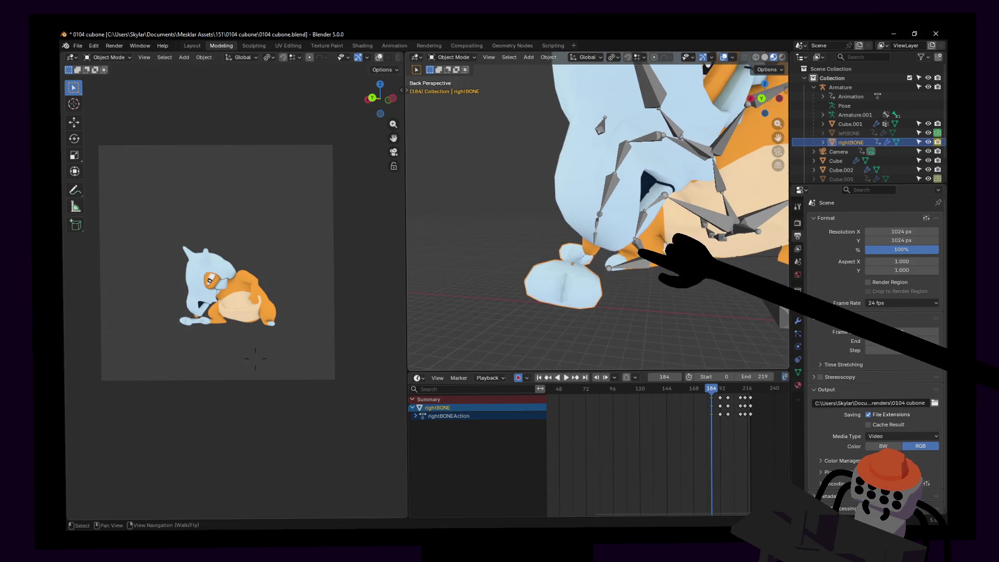
{"action": "key", "text": "r"}
{"action": "key", "text": "z"}
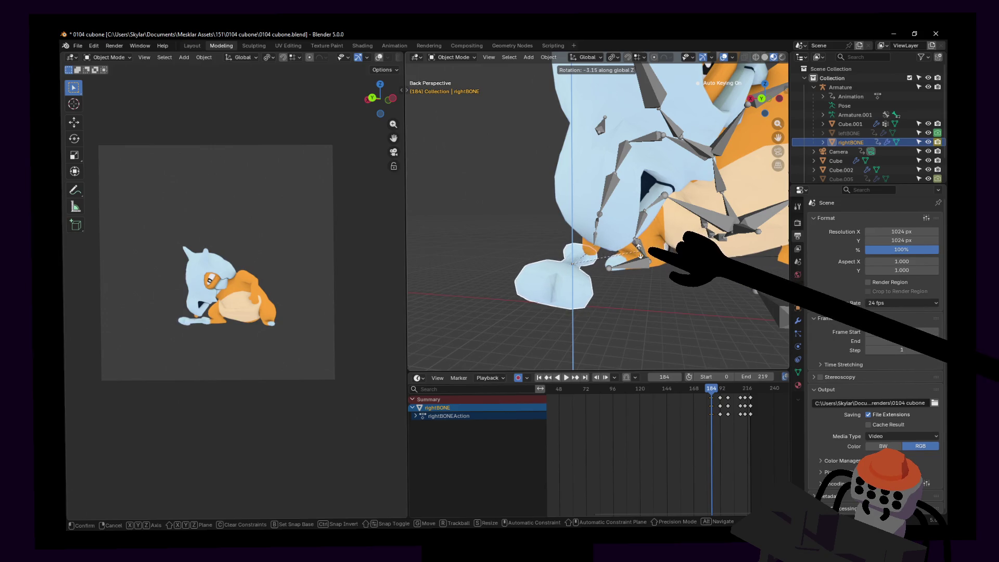
{"action": "left_click", "coordinate": [640, 252]}
{"action": "key", "text": "alt+a"}
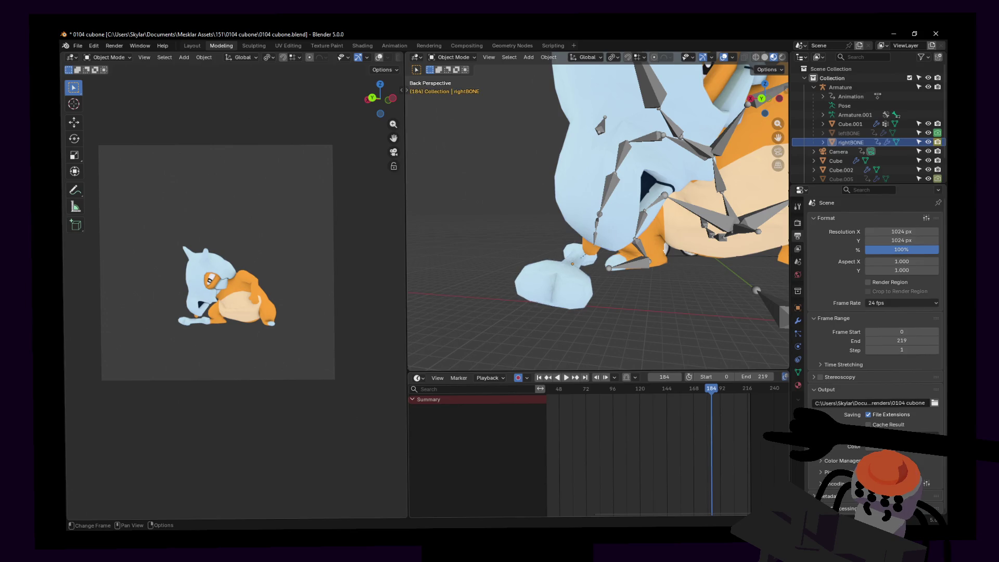
{"action": "key", "text": "Left"}
{"action": "key", "text": "Right"}
{"action": "key", "text": "Left"}
{"action": "key", "text": "Right"}
{"action": "key", "text": "Left"}
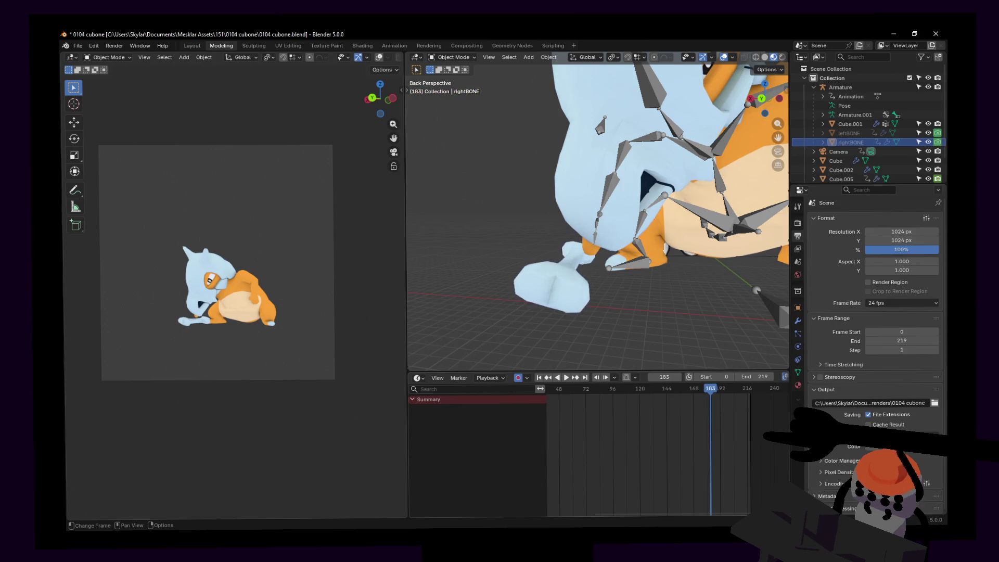
{"action": "key", "text": "Right"}
- Render the full animation with Ctrl+F12, then bring up the renders folder in File Explorer
{"action": "key", "text": "ctrl+F12"}
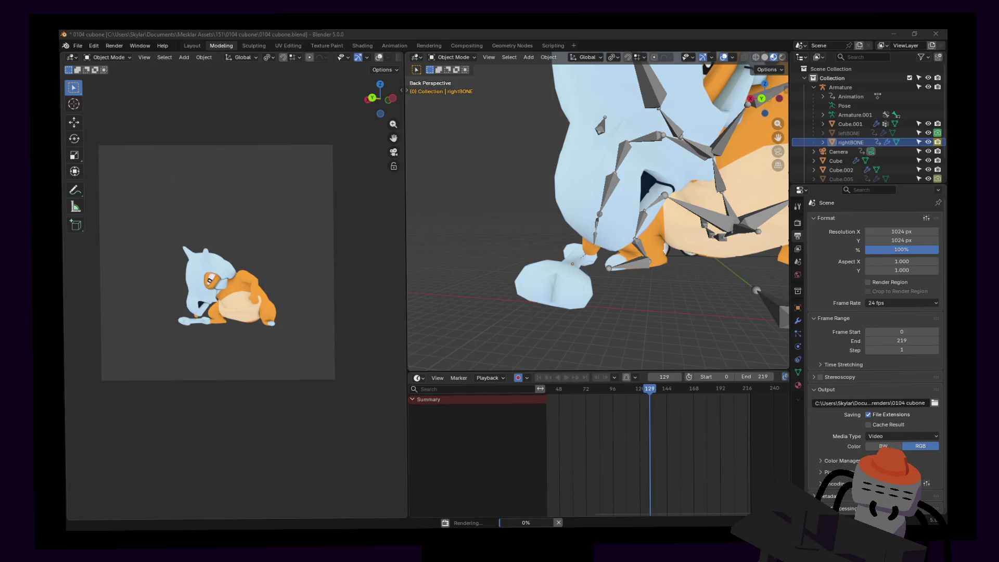
{"action": "key", "text": "alt+Tab"}
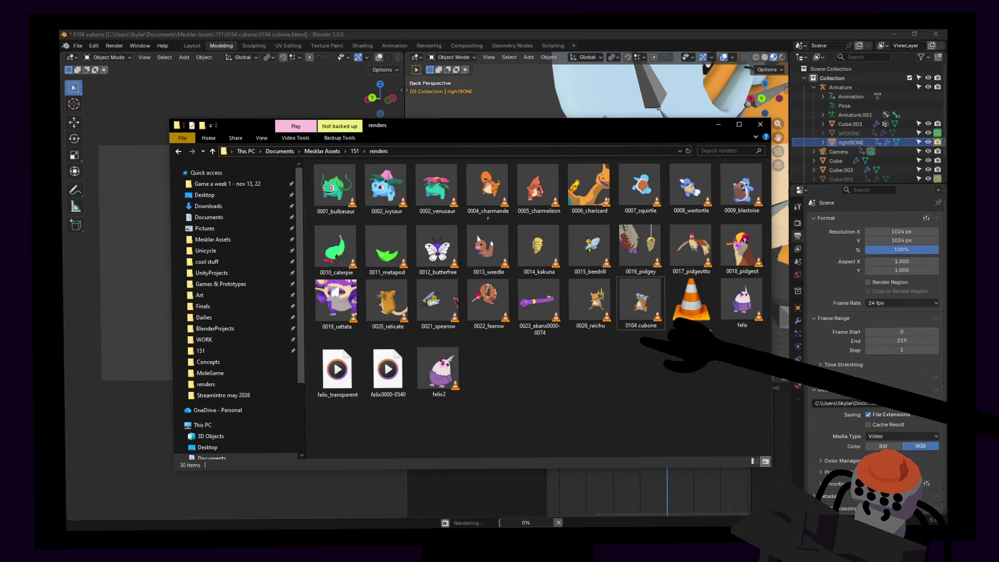
- Select the 0104 cubone file to check its size, then minimize the Explorer window
{"action": "left_click", "coordinate": [640, 304]}
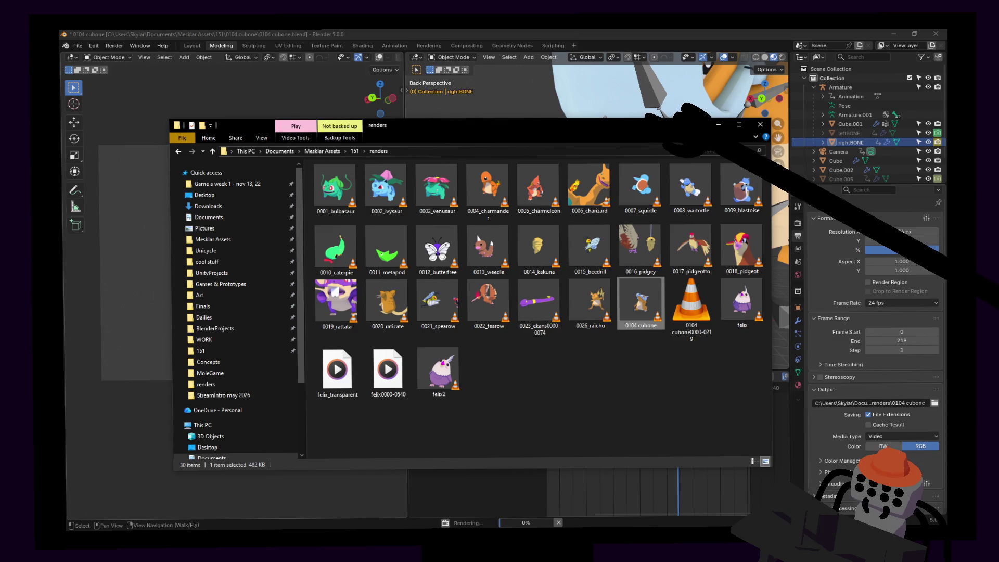
{"action": "left_click", "coordinate": [719, 124]}
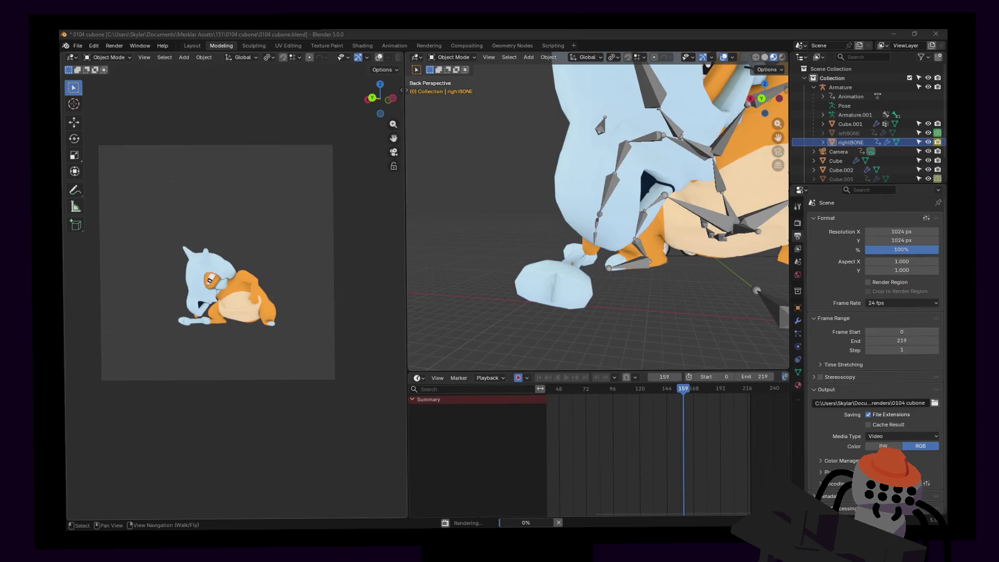